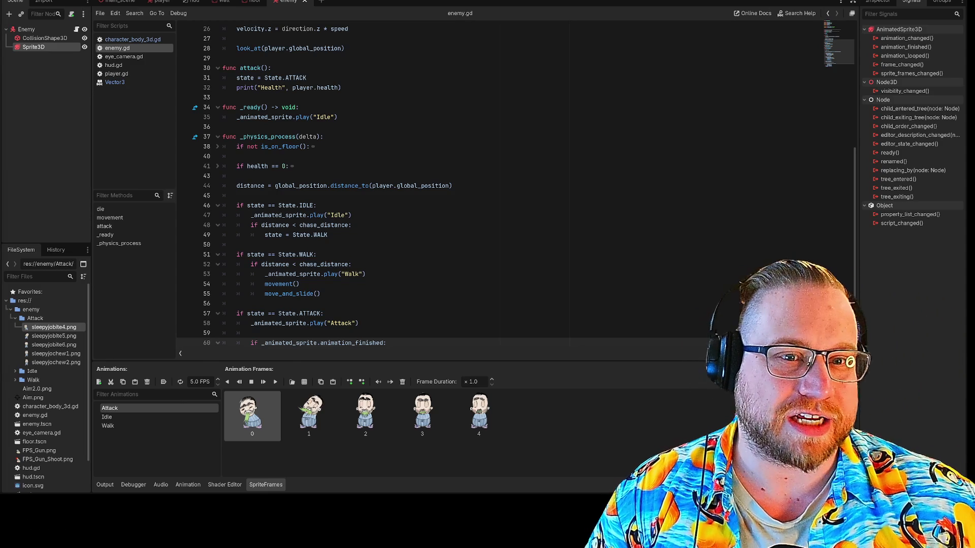
- Run the project with F5, then move the First FPS debug window top-left and enlarge it
key("F5")
mouse_move(490, 146)
left_mouse_down()
mouse_move(424, 105)
mouse_move(131, 0)
mouse_move(163, 0)
left_mouse_up()
mouse_move(301, 159)
left_mouse_down()
mouse_move(657, 413)
mouse_move(664, 437)
mouse_move(682, 413)
left_mouse_up()
- Walk toward the enemy with W and shoot it several times, then stop the game with F8
left_click(483, 280)
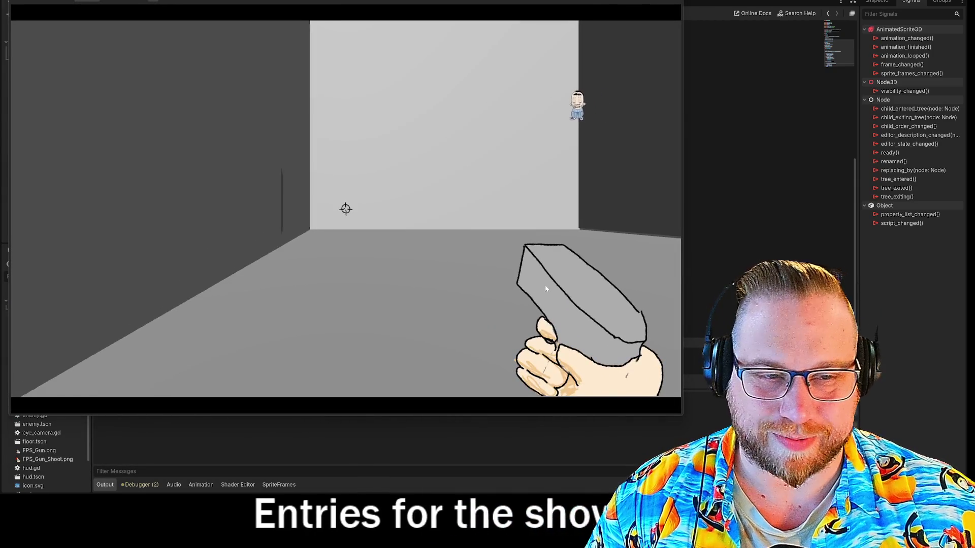
mouse_move(347, 208)
key("w")
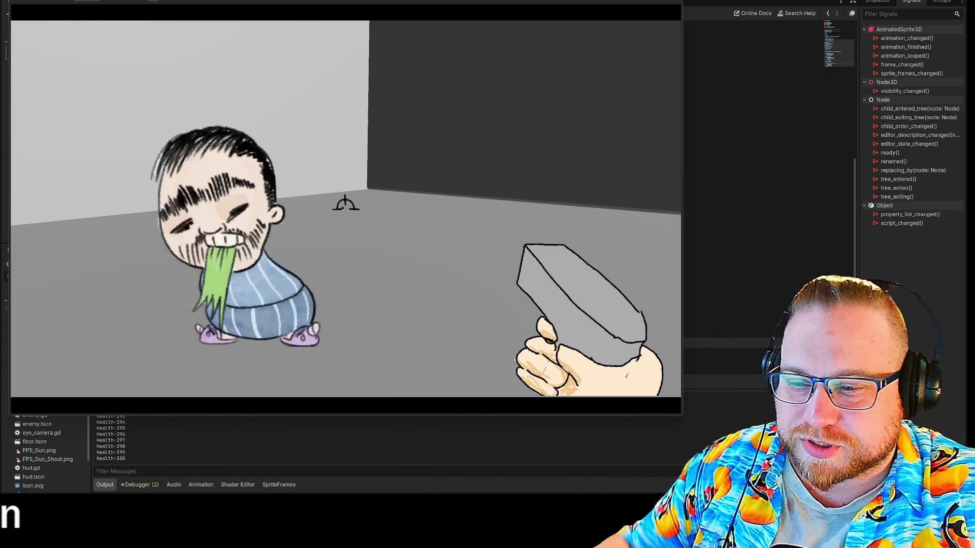
left_click(345, 208)
left_click(345, 210)
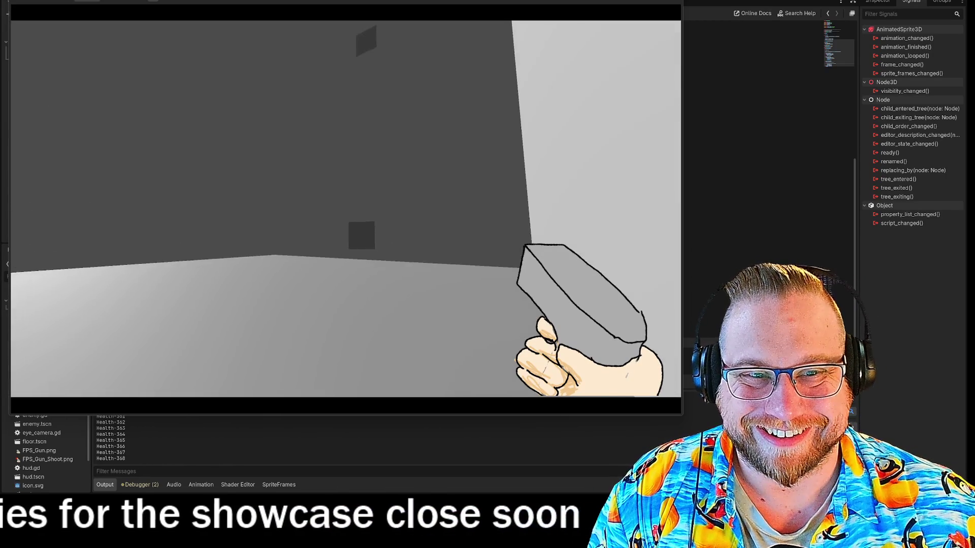
left_click(345, 208)
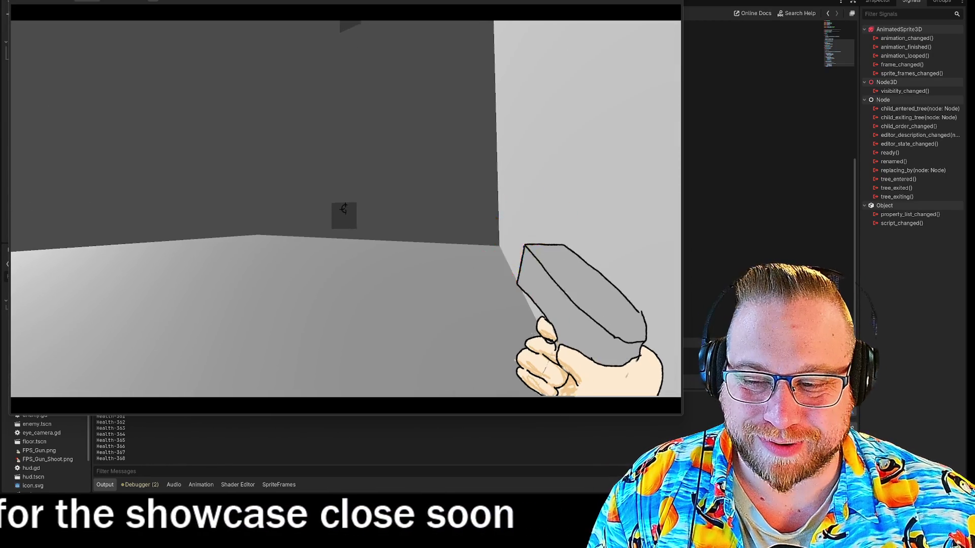
left_click(345, 208)
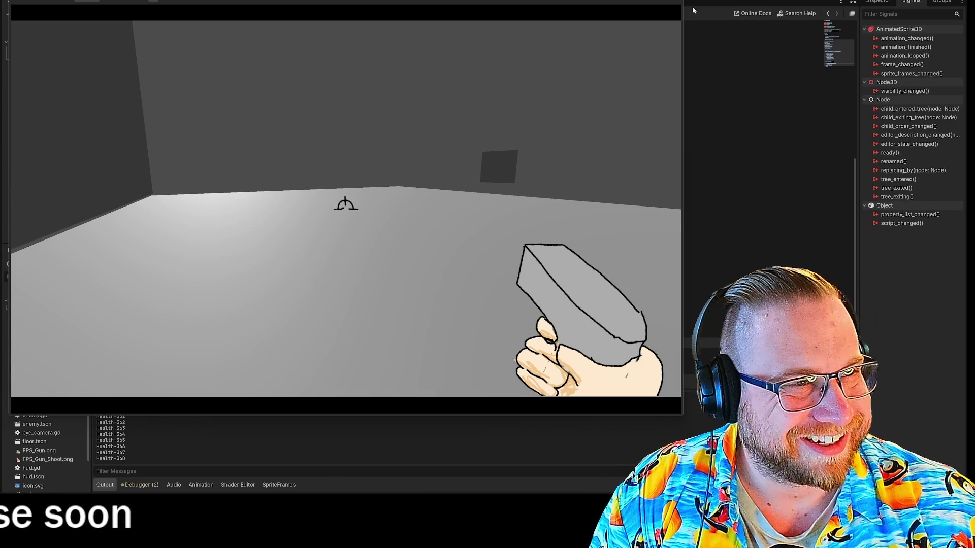
key("F8")
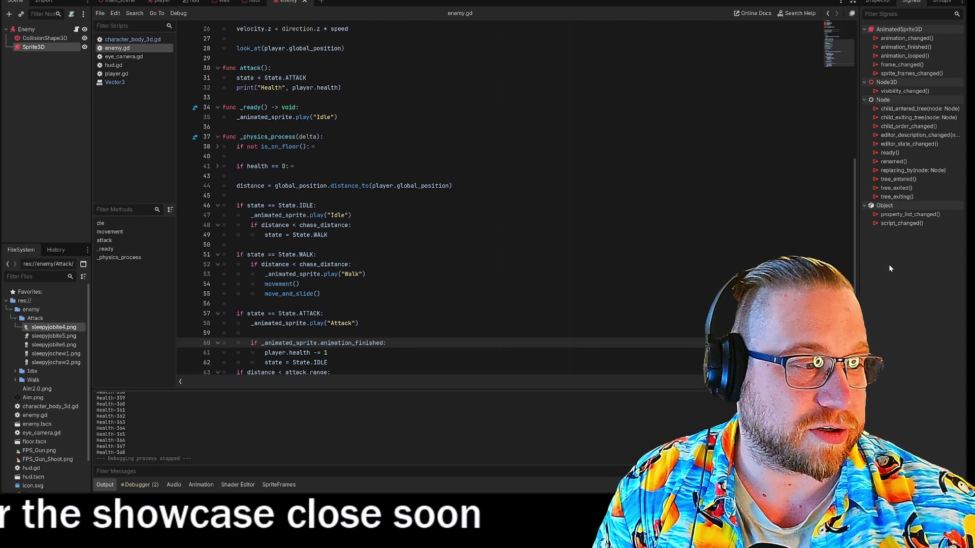
- Select the Enemy node, then its Sprite3D child, to show the SpriteFrames panel and AnimatedSprite3D signals
scroll(829, 195, "down", 1)
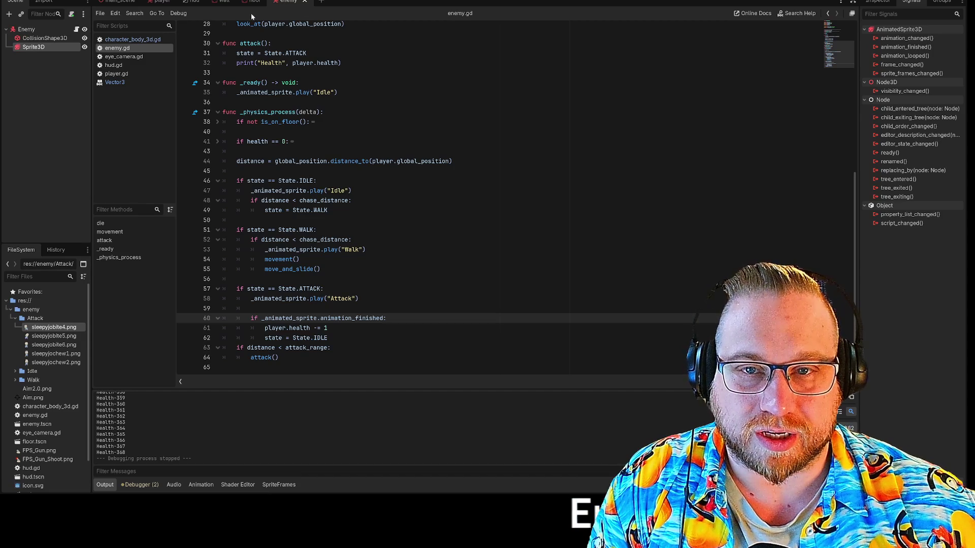
left_click(25, 30)
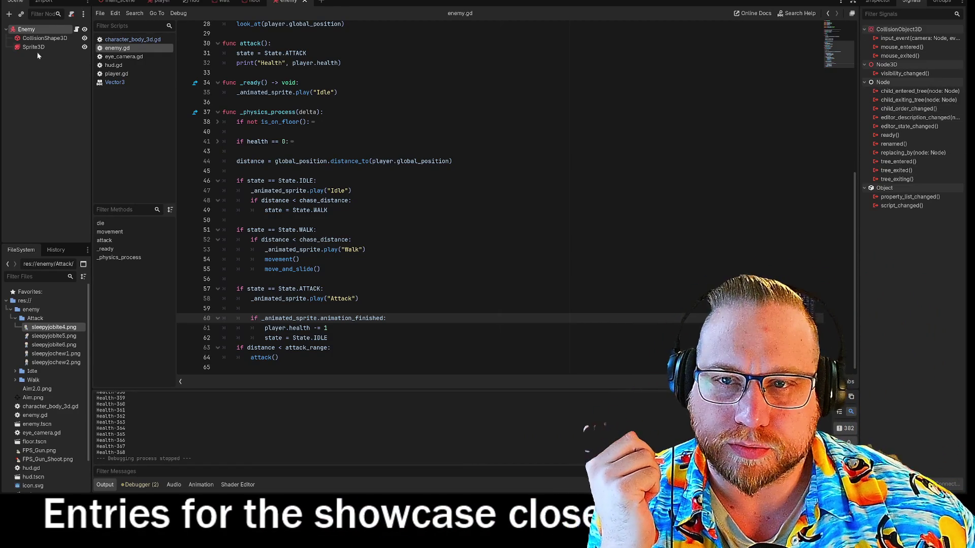
left_click(36, 47)
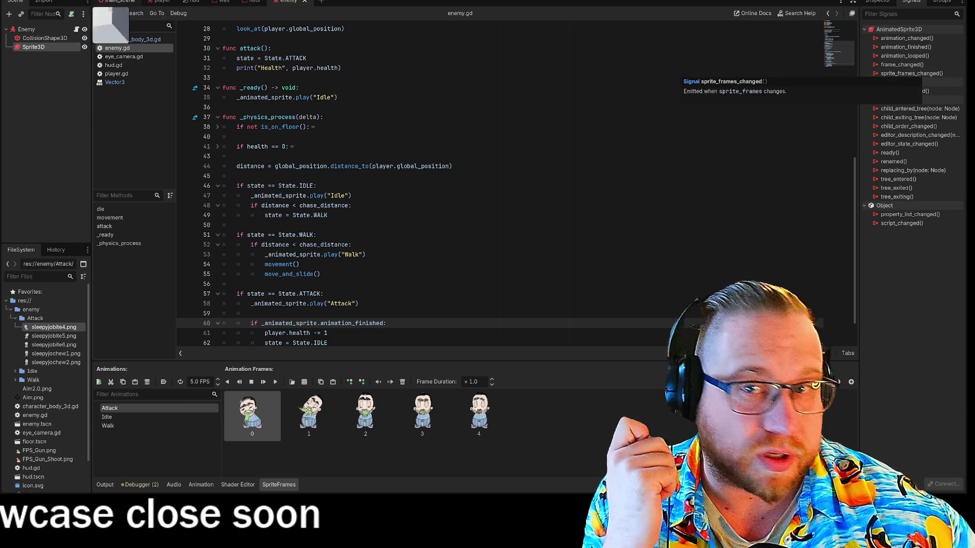
left_click(32, 30)
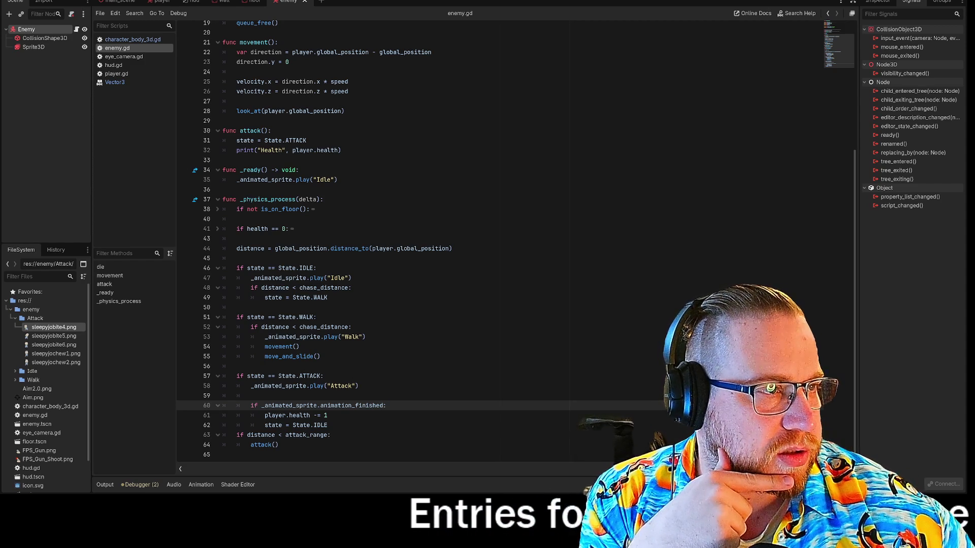
left_click(27, 48)
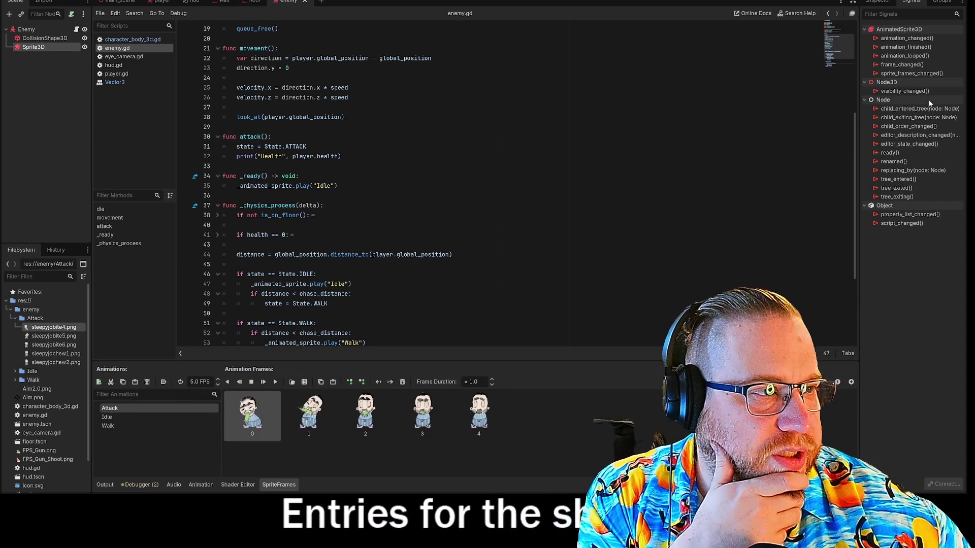
- Connect the Sprite3D's animation_finished signal to the Enemy node's script
double_click(906, 47)
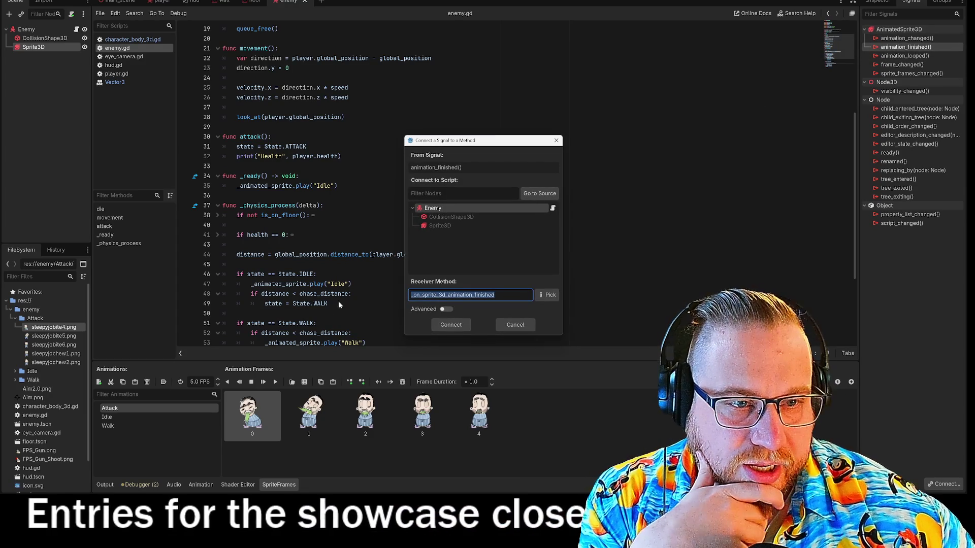
left_click(434, 209)
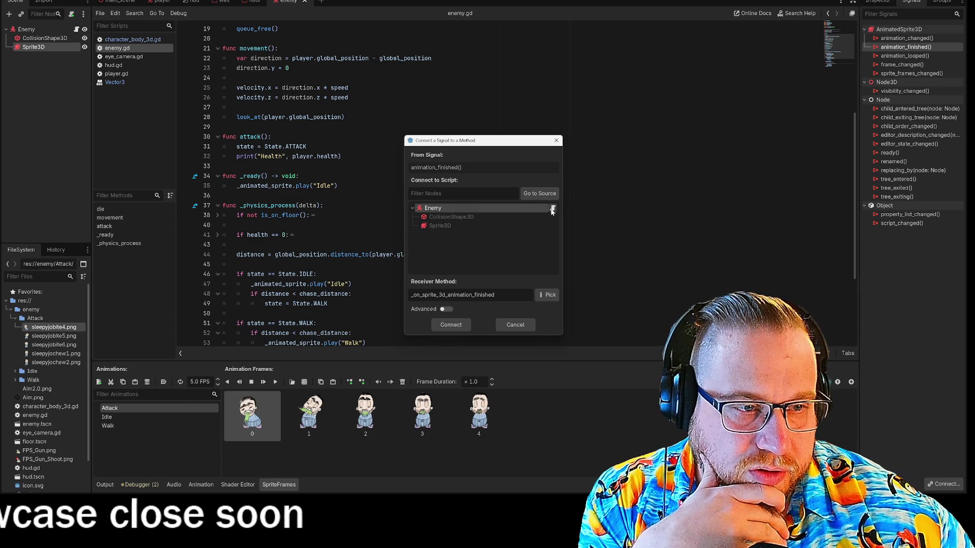
left_click(450, 325)
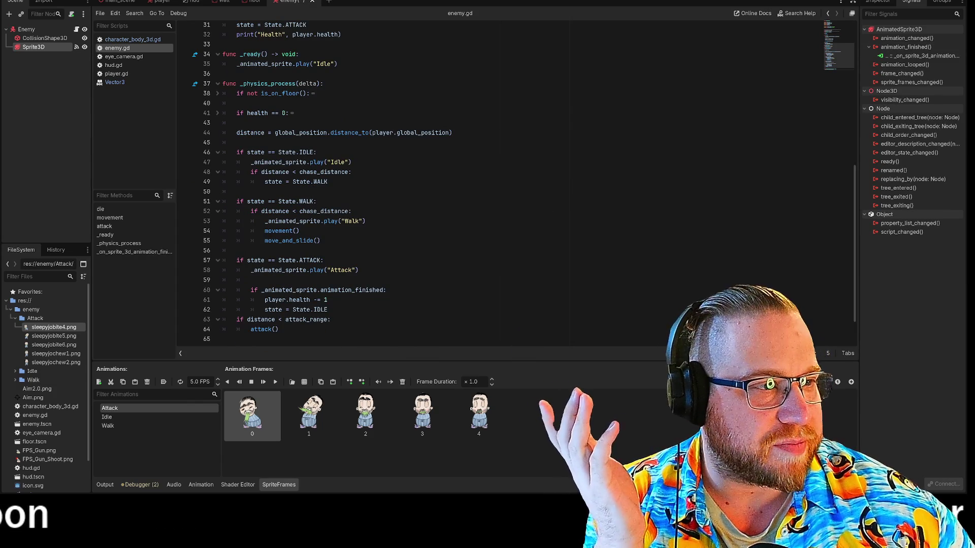
- Jump to the new _on_sprite_3d_animation_finished function in enemy.gd and run the game
left_click(346, 290)
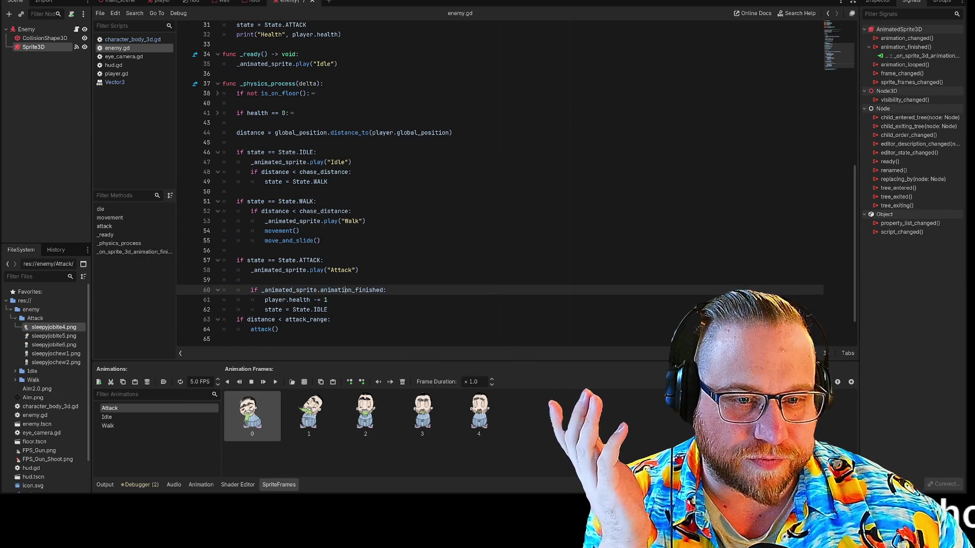
double_click(921, 57)
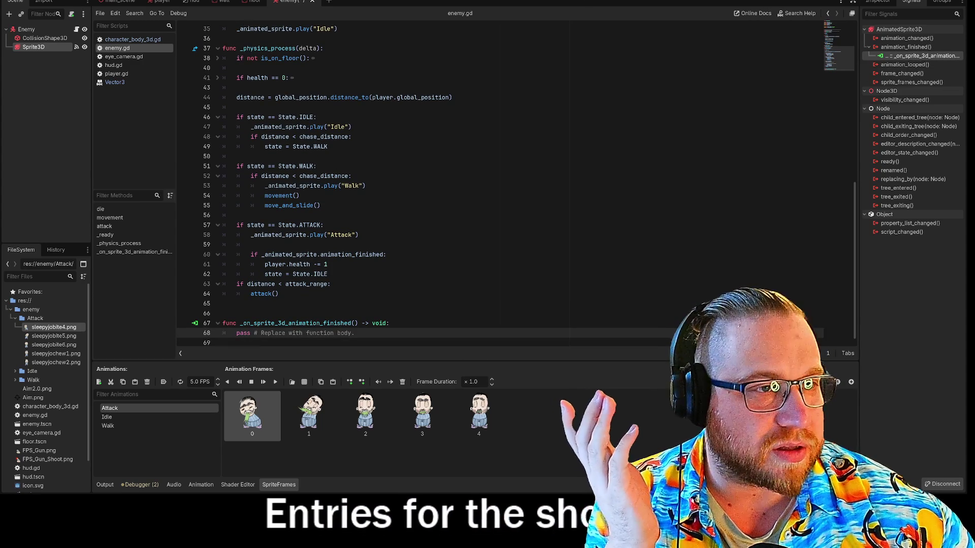
key("F5")
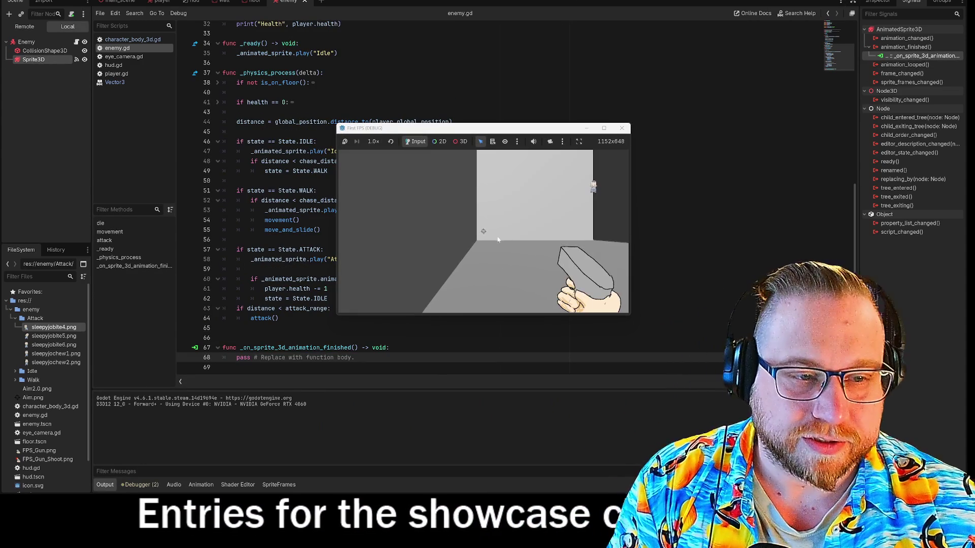
- Restore the game window, then move it to the top-left and enlarge it
left_click(588, 128)
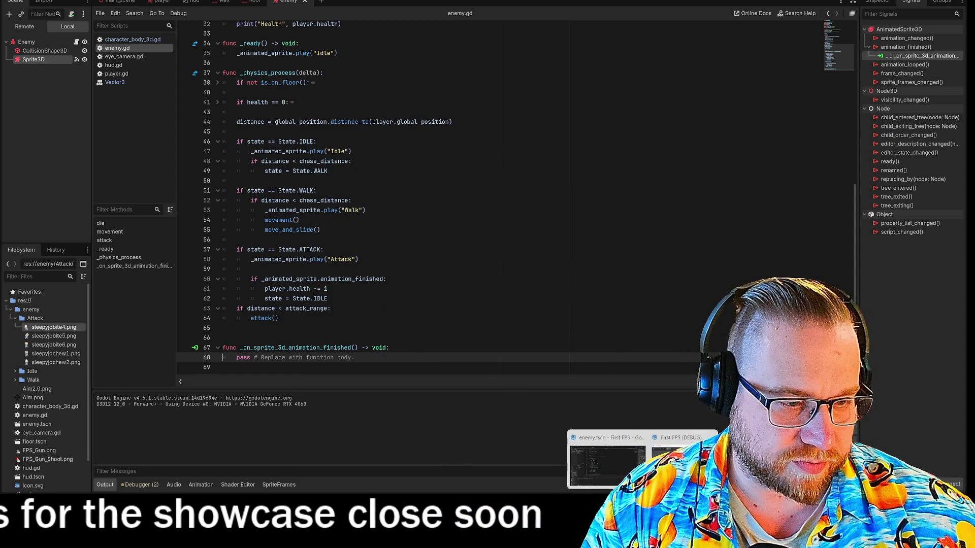
left_click(638, 439)
mouse_move(555, 127)
left_mouse_down()
mouse_move(262, 41)
mouse_move(221, 0)
left_mouse_up()
left_click_drag(297, 165, 596, 434)
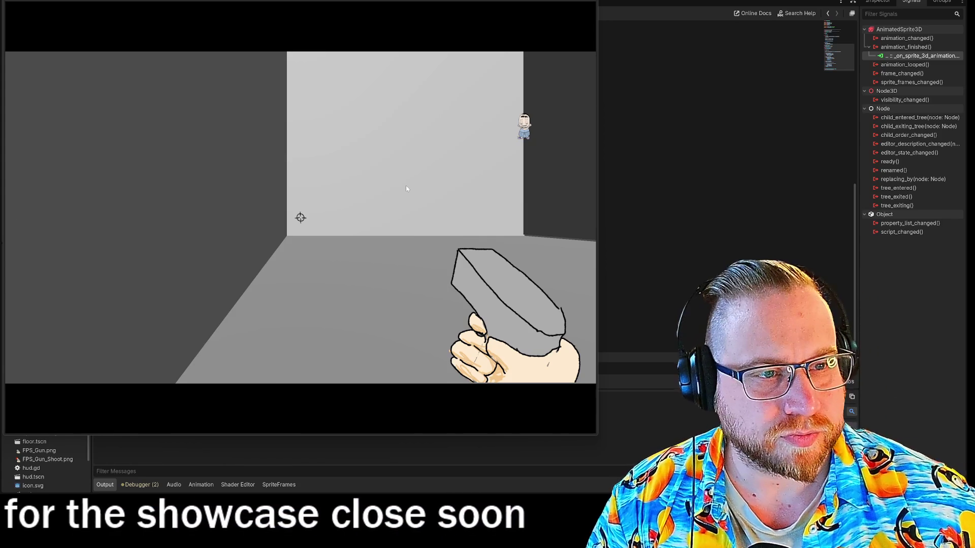
- Walk toward the enemy and shoot it, stop the game with F8, and return to line 67
left_click(358, 202)
key("w")
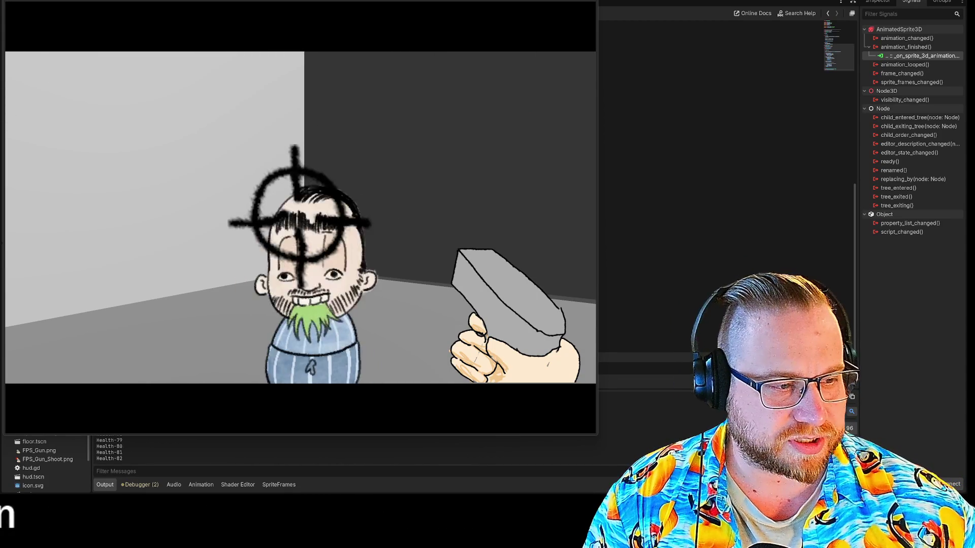
left_click(300, 216)
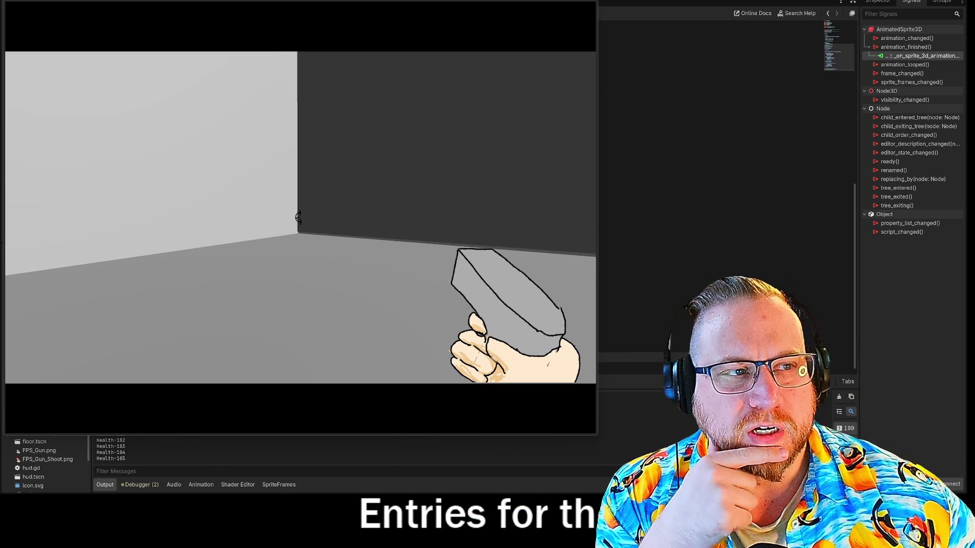
key("F8")
left_click(389, 348)
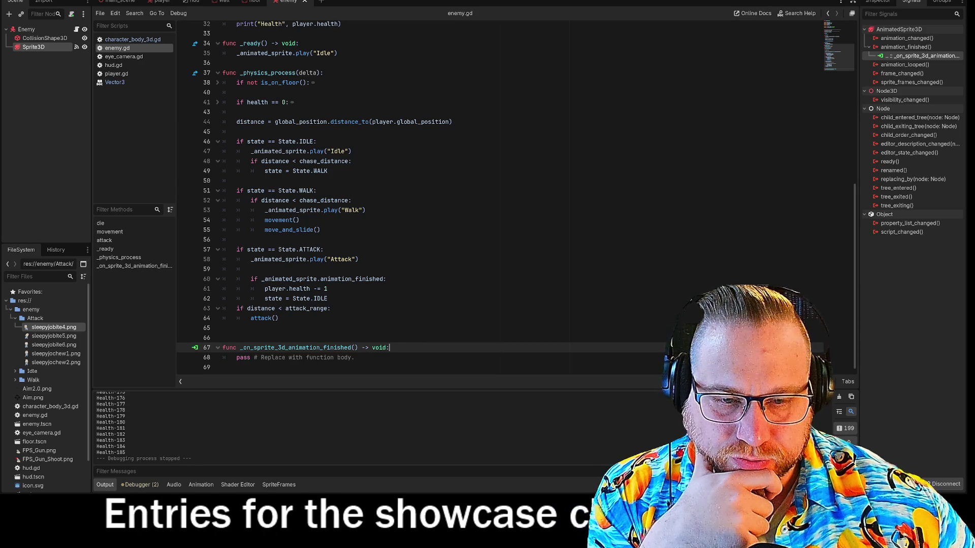
- Remove the 'Attack' parameter from the _on_sprite_3d_animation_finished() handler signature
left_click(356, 357)
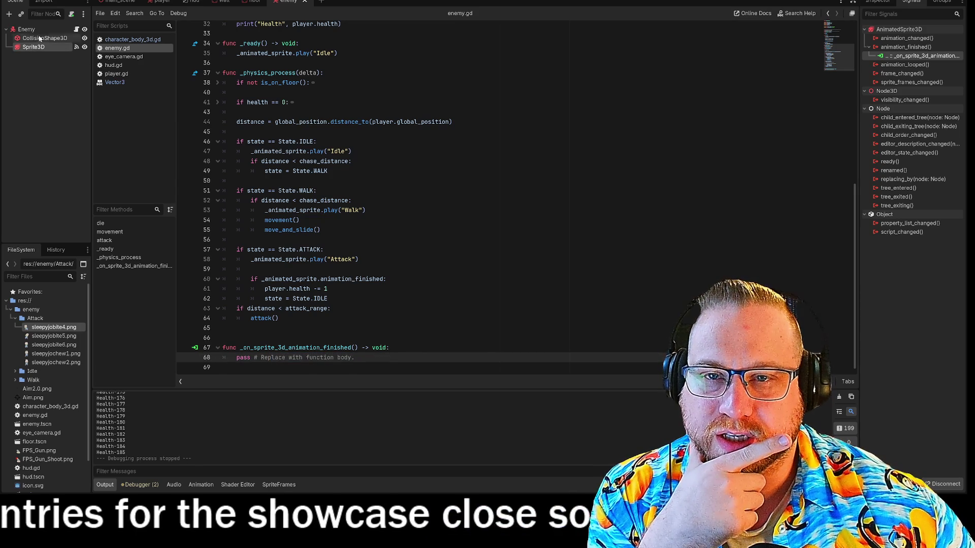
left_click(26, 30)
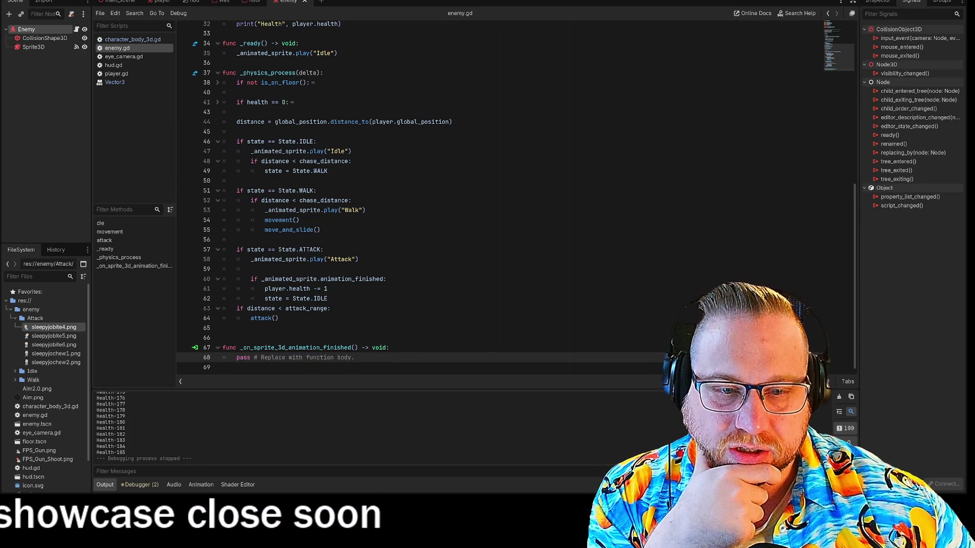
left_click(256, 347)
left_click(389, 348)
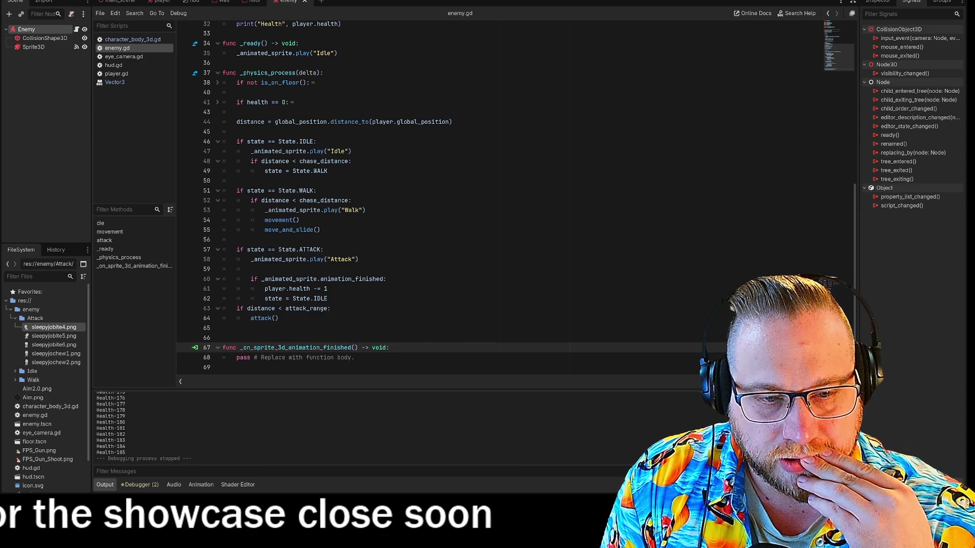
type("\"a")
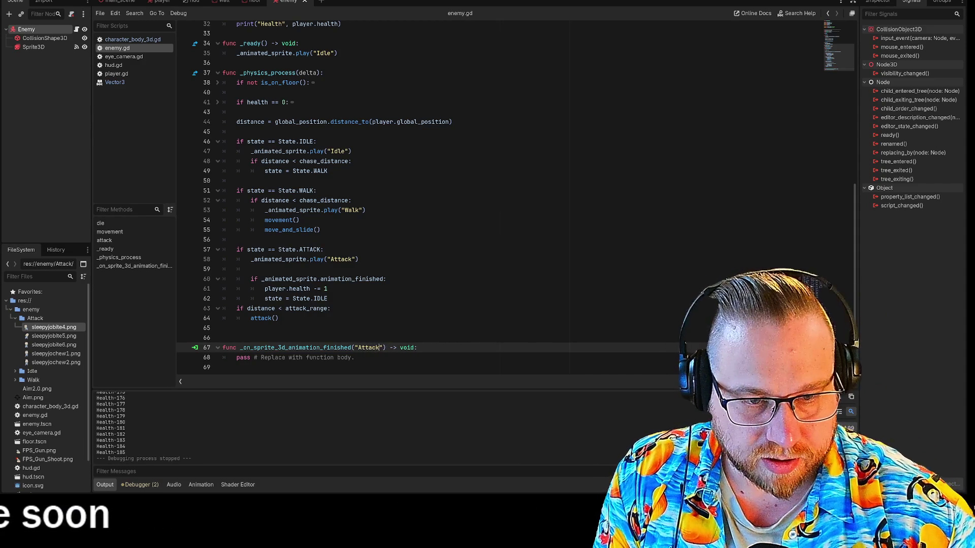
left_click(243, 270)
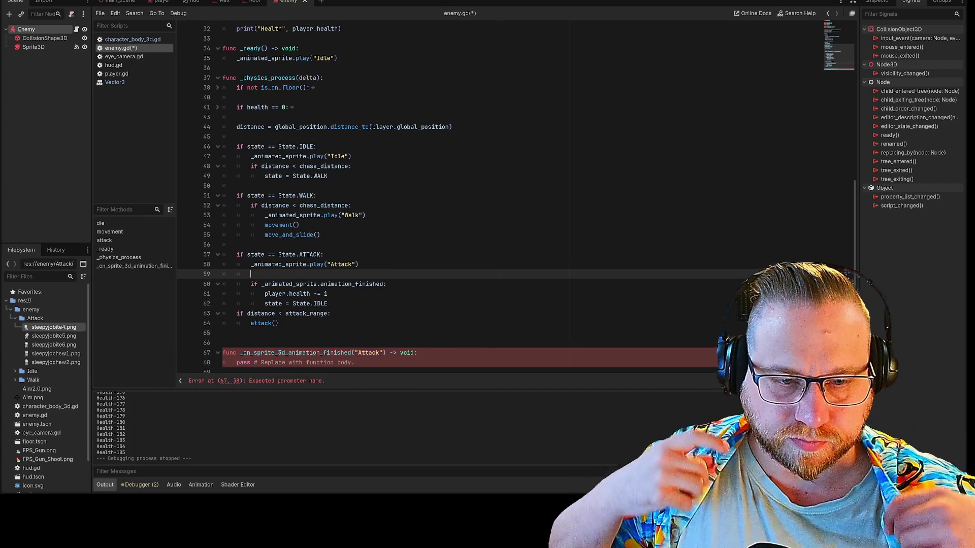
double_click(368, 352)
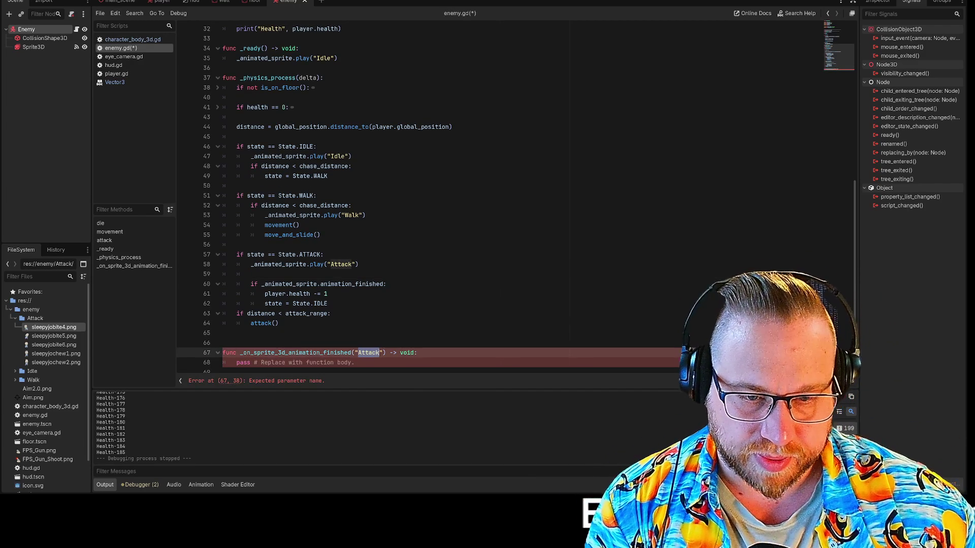
scroll(405, 274, "down", 1)
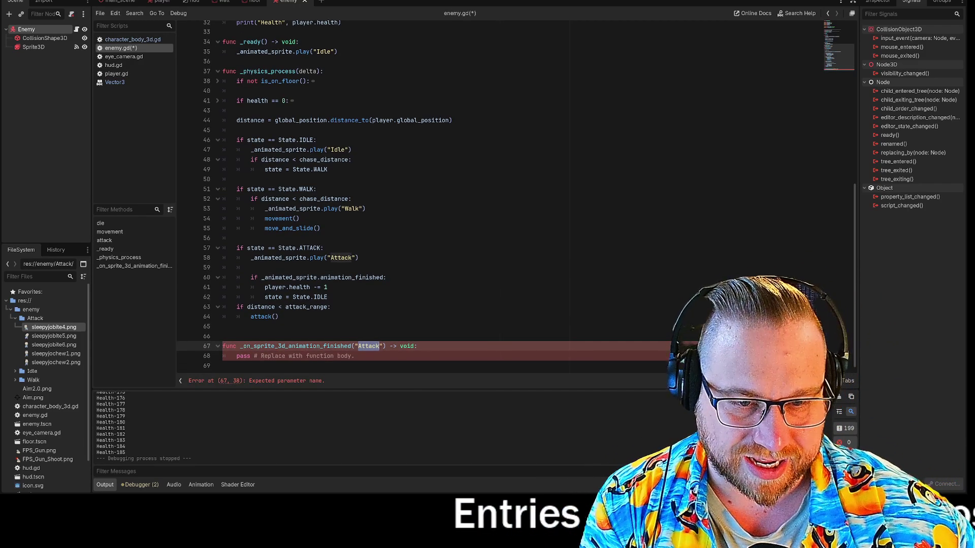
scroll(516, 274, "up", 1)
left_click(223, 342)
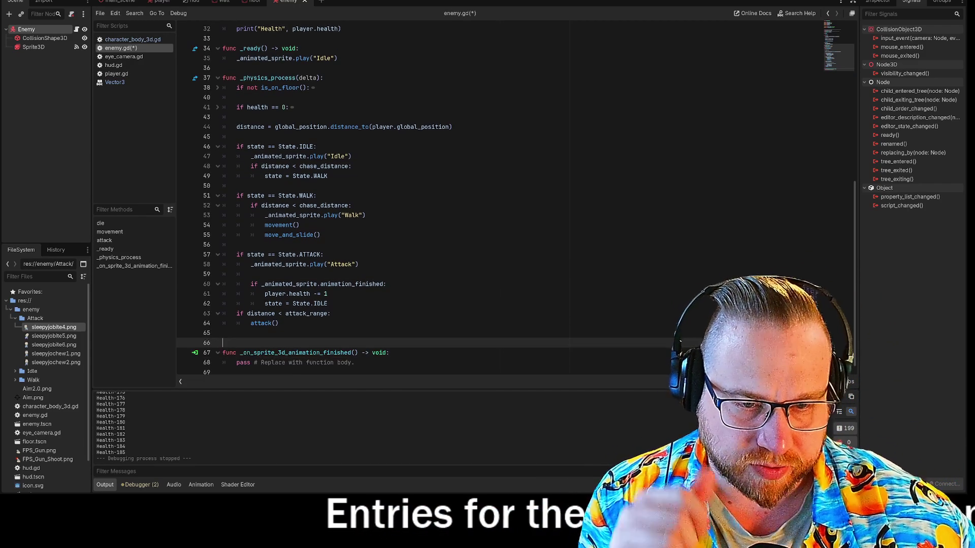
left_click(222, 352)
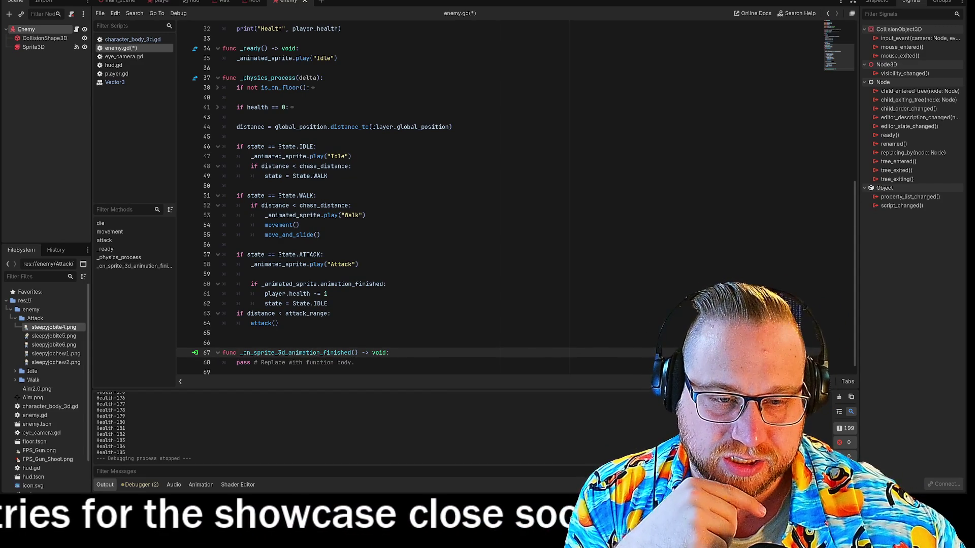
- Indent the 'if distance < attack_range:' check on line 63 one level deeper
mouse_move(261, 283)
left_mouse_down()
mouse_move(328, 293)
mouse_move(328, 303)
left_mouse_up()
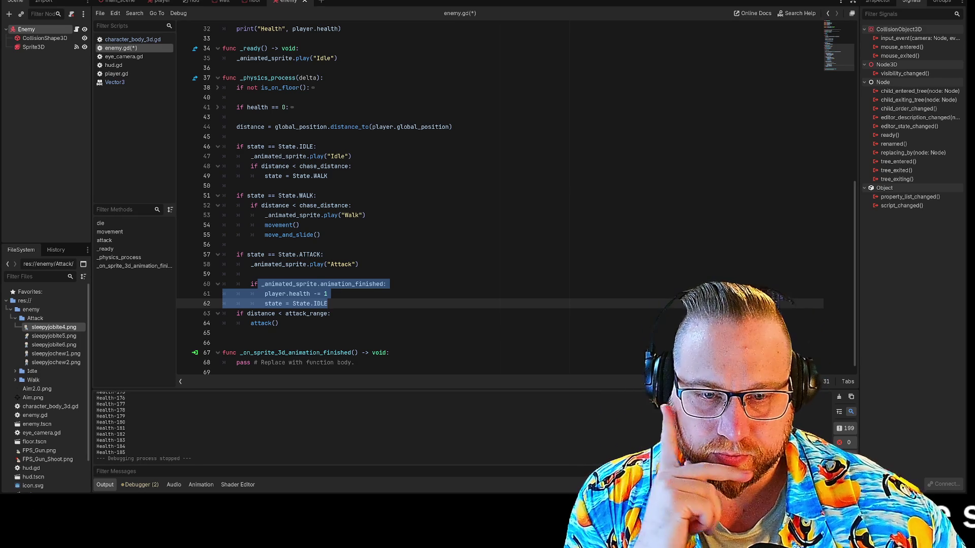
left_click(254, 324)
mouse_move(236, 313)
left_mouse_down()
mouse_move(333, 313)
mouse_move(278, 323)
left_mouse_up()
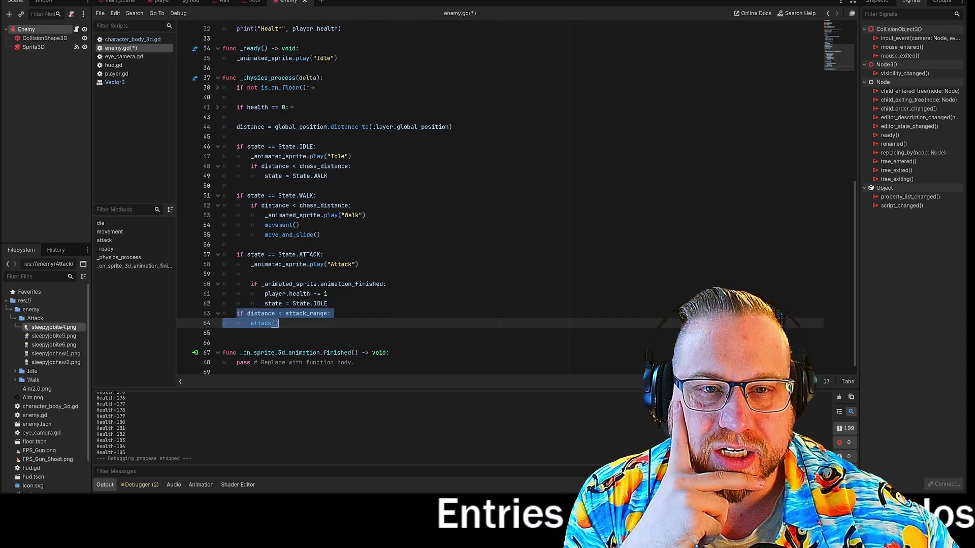
scroll(457, 203, "up", 5)
left_click(254, 166)
left_click(323, 225)
scroll(457, 203, "down", 5)
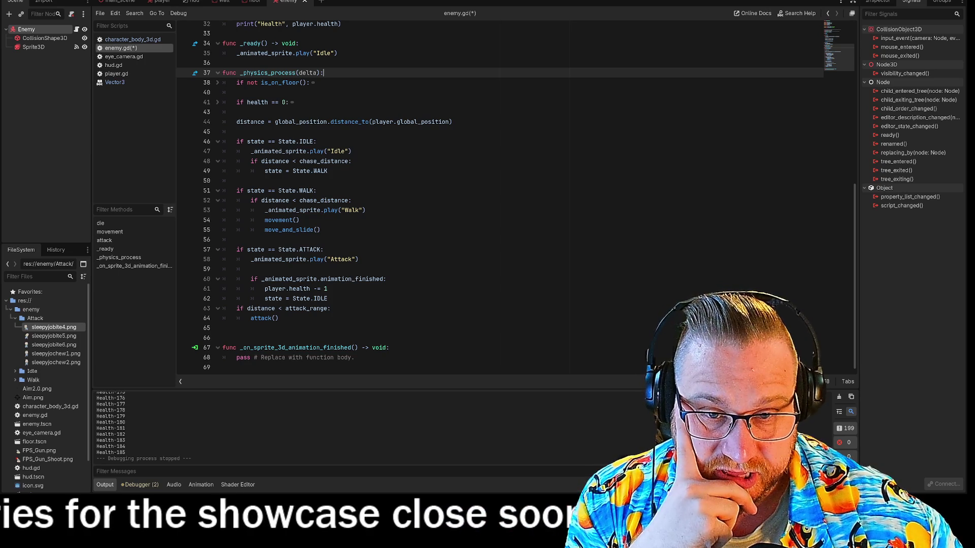
left_click(236, 308)
key("Tab")
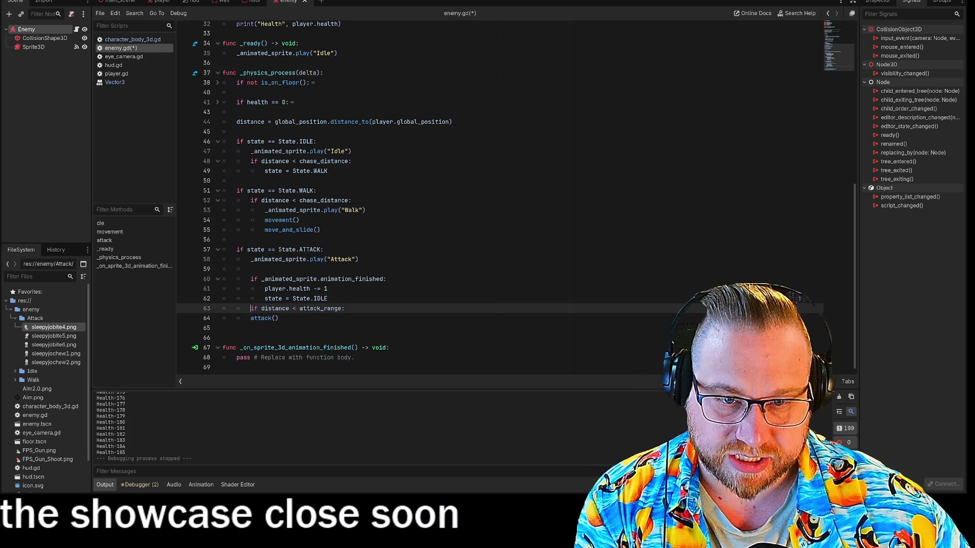
- Delete the attack-range check and its attack() call from the ATTACK block
left_click(345, 313)
key("Home")
key("shift+Down")
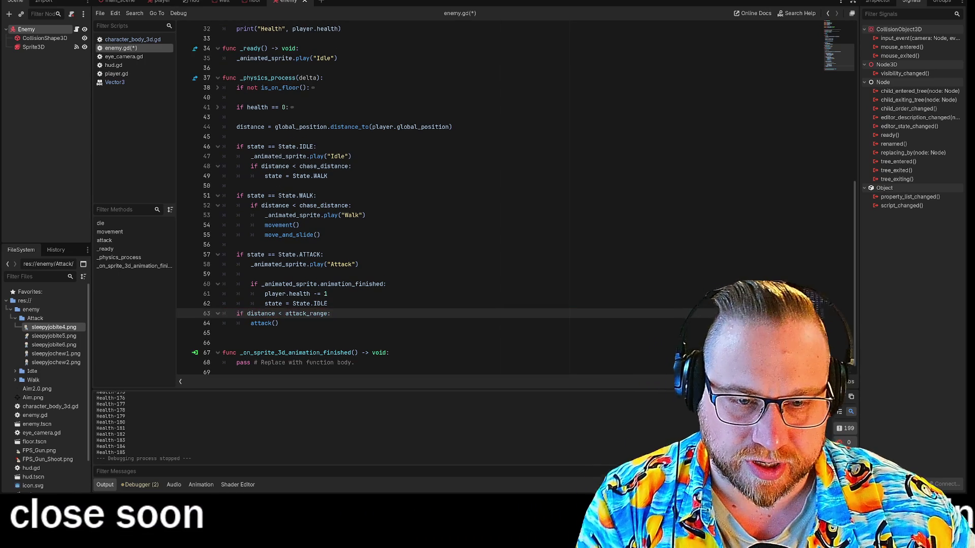
key("shift+End")
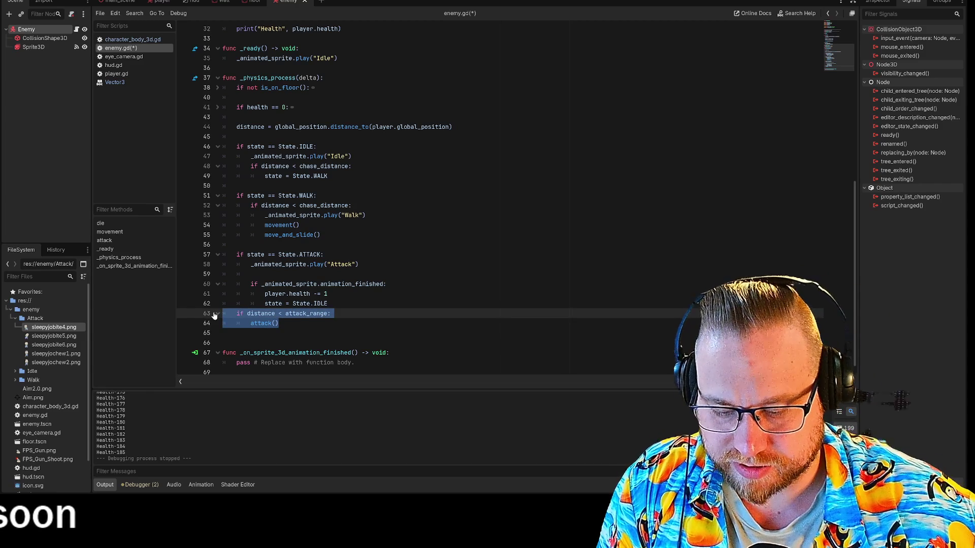
key("Delete")
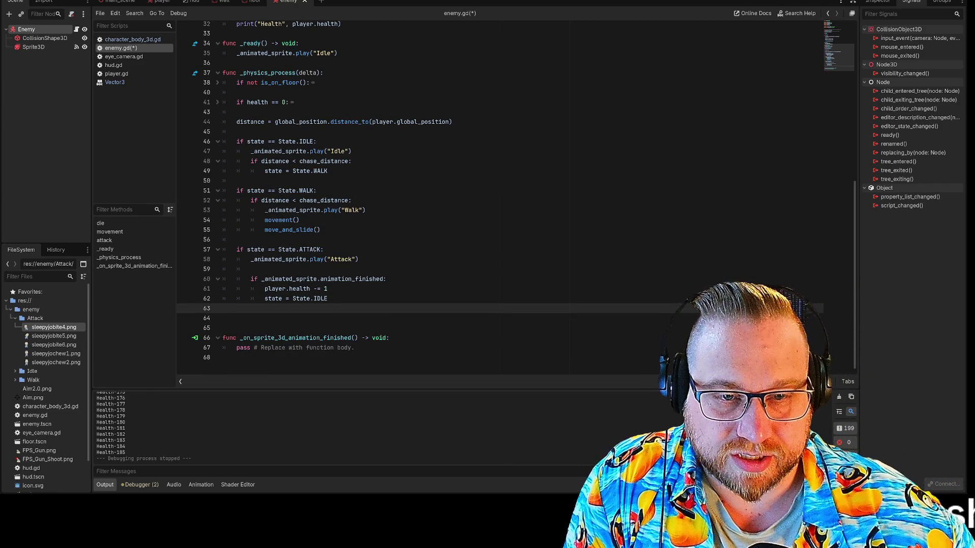
- Add 'if distance < attack_range:' with an indented attack() call after move_and_slide() in WALK
left_click(352, 200)
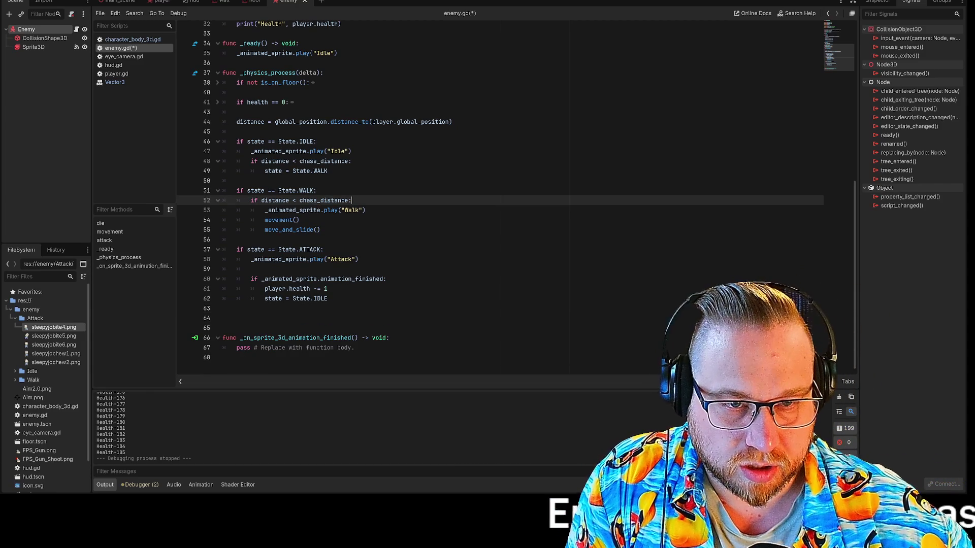
left_click(223, 210)
left_click(236, 230)
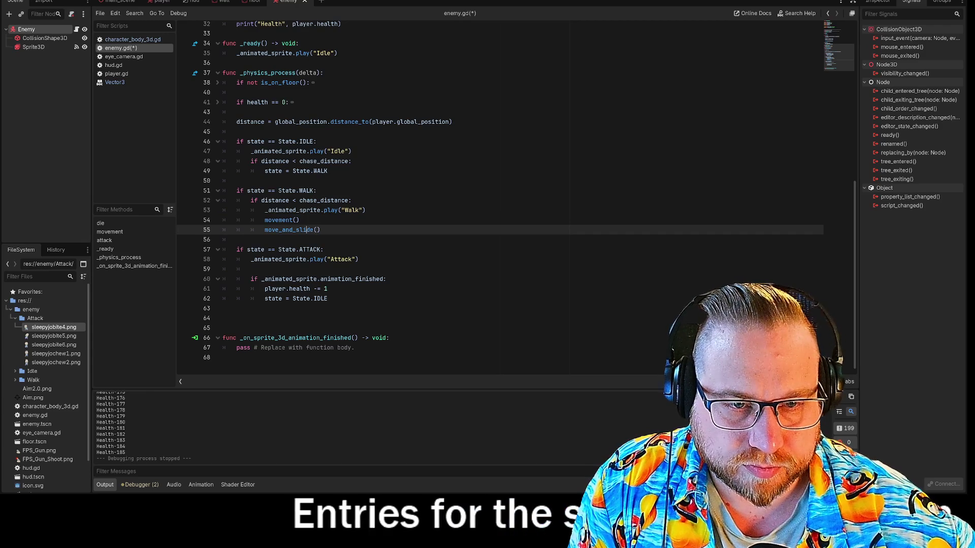
key("Return")
type("if distance < attack_range:")
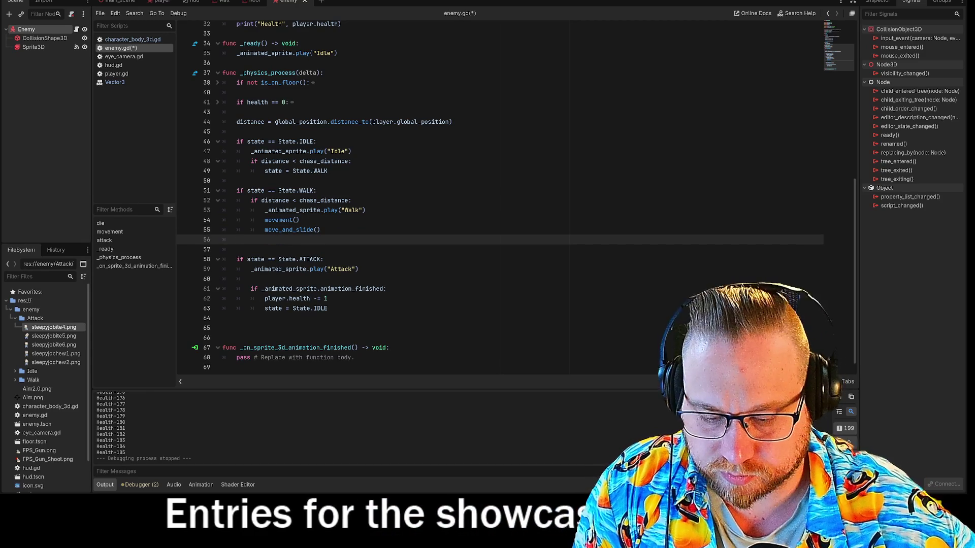
key("Return")
type("attack()")
key("Home")
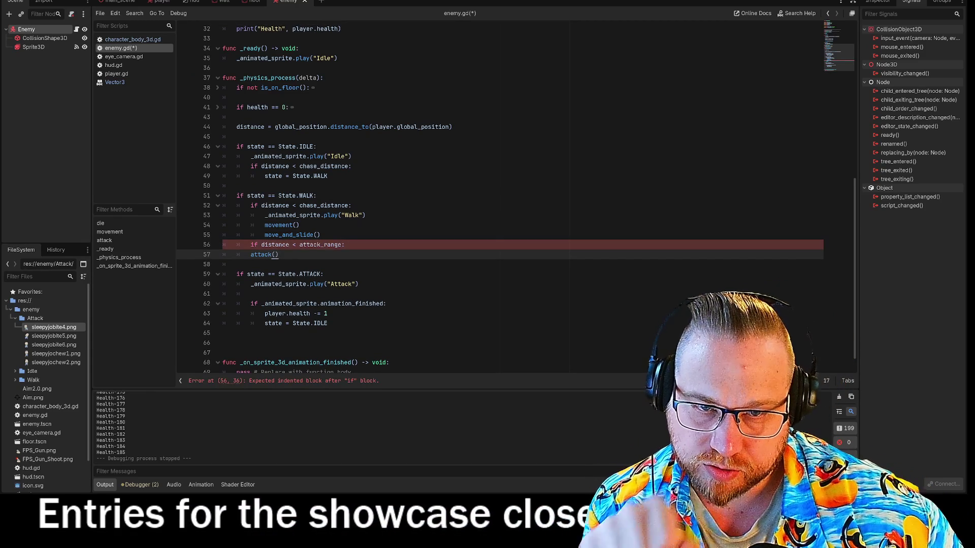
key("Tab")
left_click(345, 244)
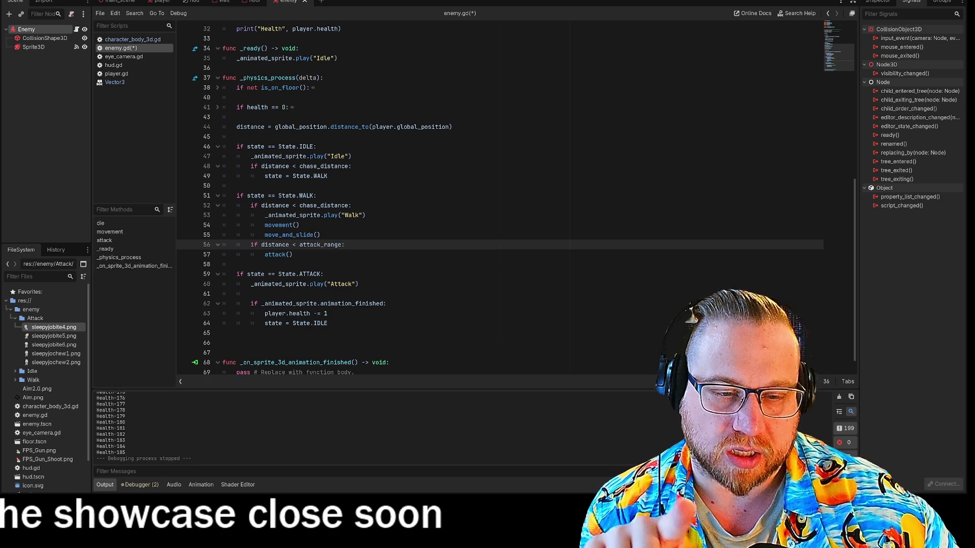
- Review the edited script around the ATTACK state, then save and run the game with F5
scroll(516, 198, "up", 6)
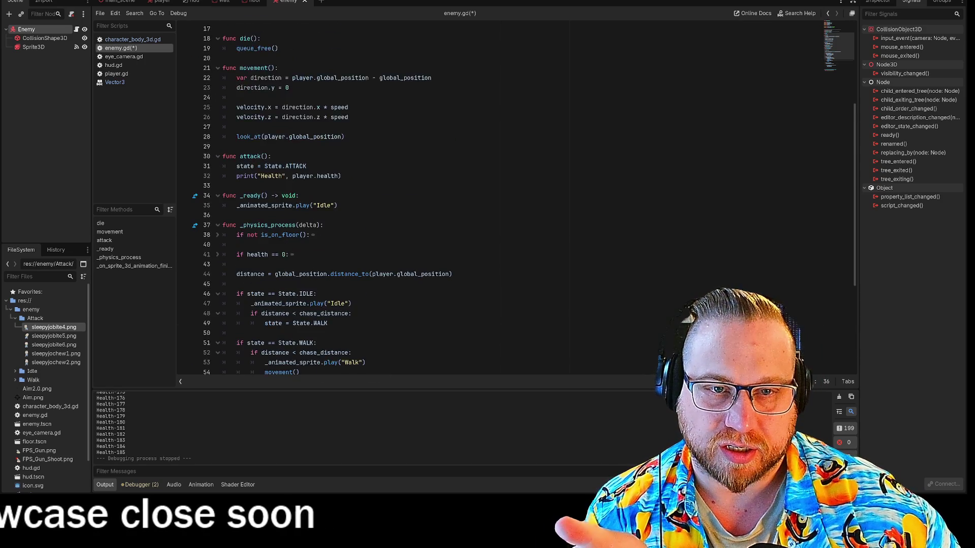
scroll(517, 198, "down", 4)
scroll(500, 198, "down", 3)
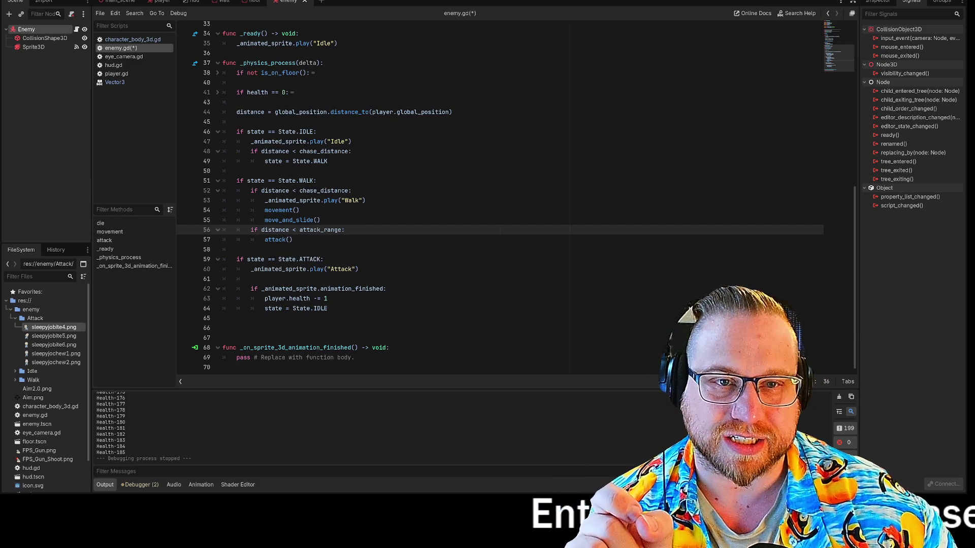
scroll(355, 203, "up", 3)
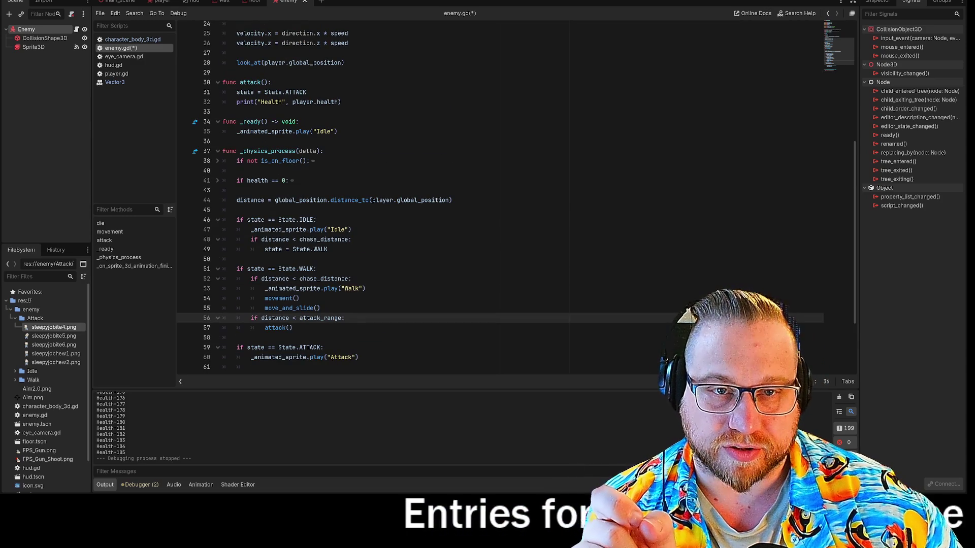
scroll(407, 203, "down", 2)
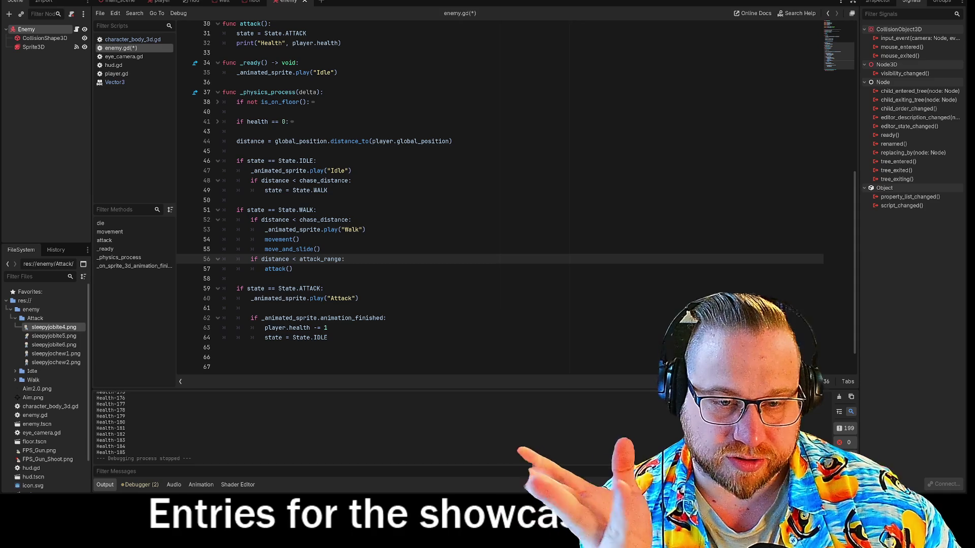
left_click(323, 288)
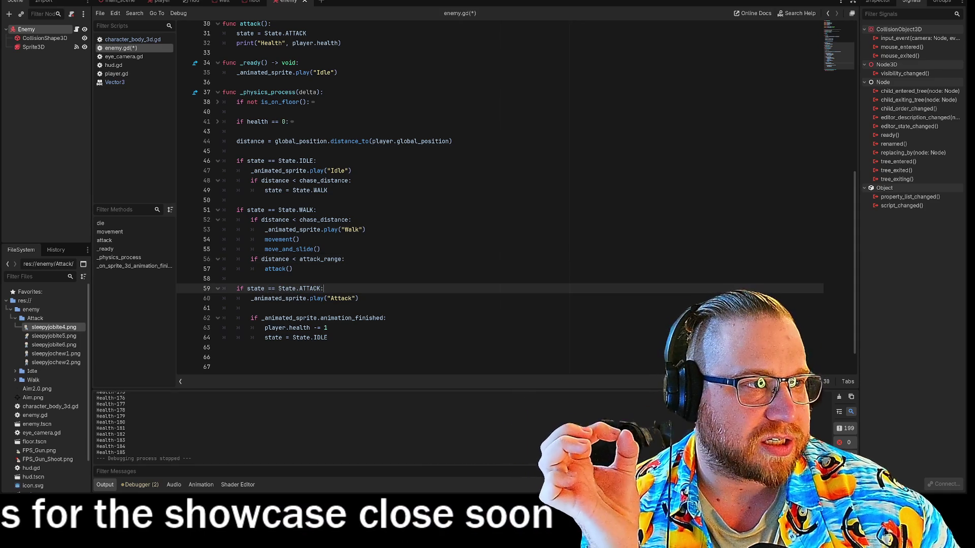
key("F5")
- Enlarge the game window, move with W and S until the enemy approaches, shoot it, then stop
mouse_move(559, 128)
left_mouse_down()
mouse_move(397, 66)
mouse_move(287, 1)
mouse_move(231, 0)
left_mouse_up()
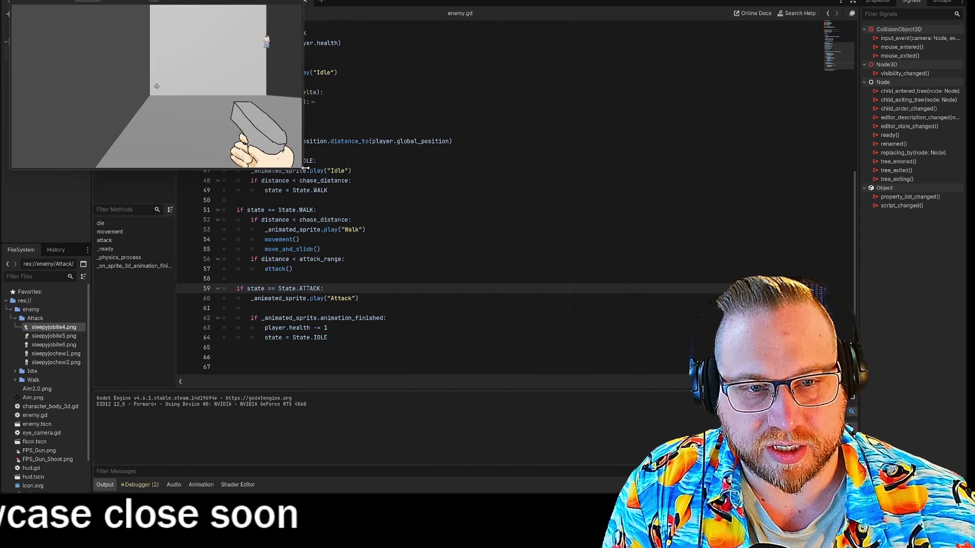
left_click_drag(301, 170, 693, 442)
left_click(354, 223)
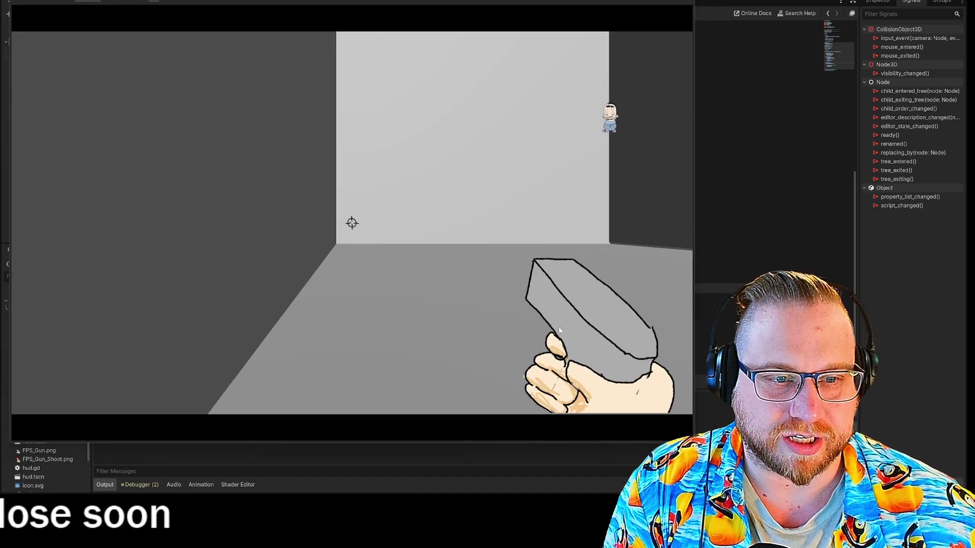
key("w")
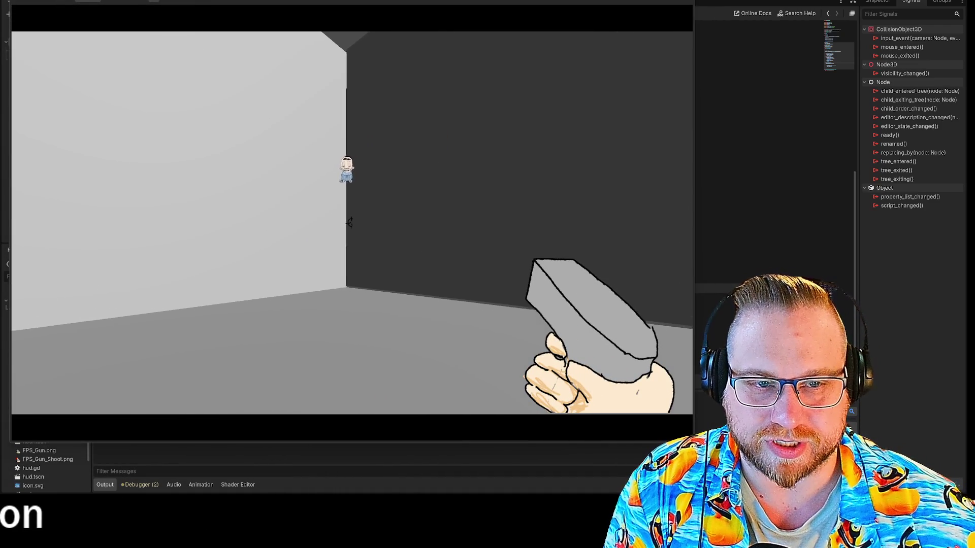
key("s")
key("s")
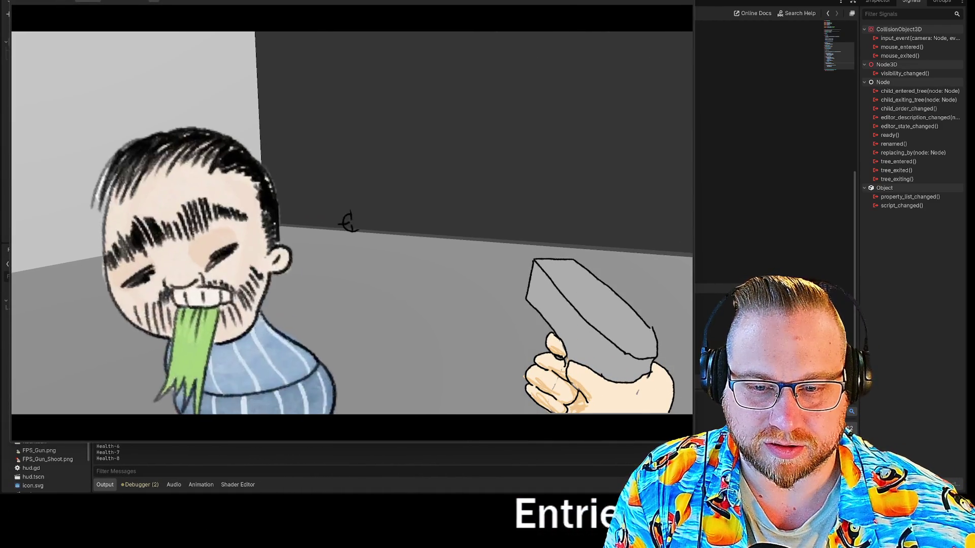
key("s")
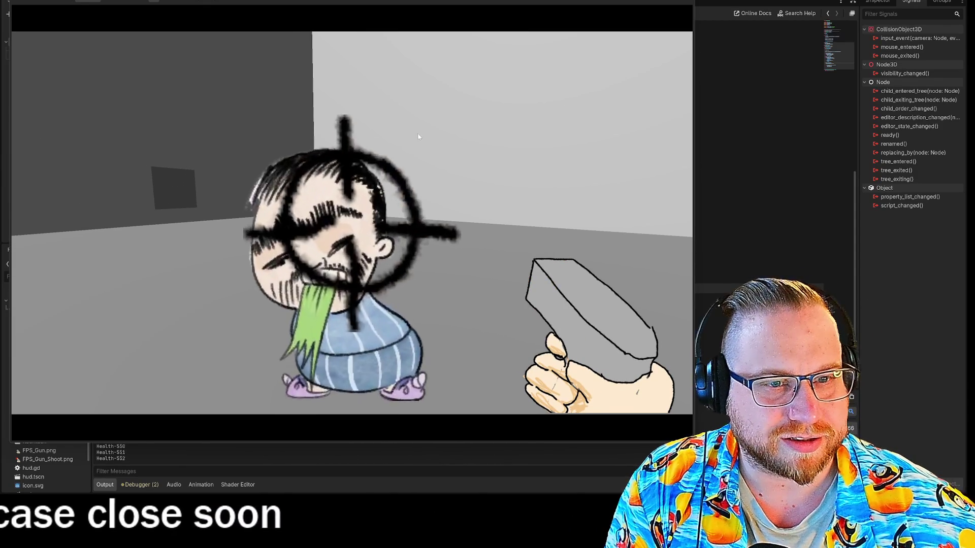
left_click(413, 133)
mouse_move(445, 119)
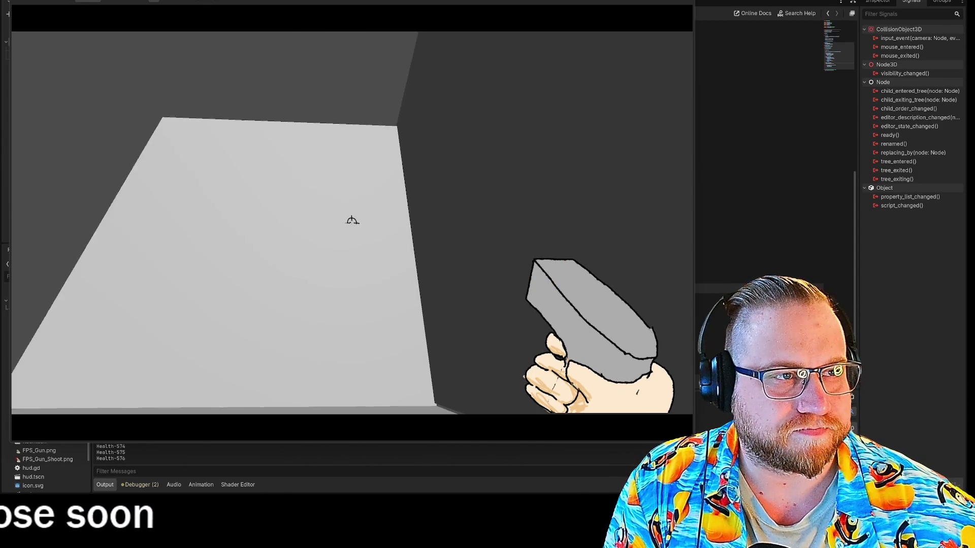
key("F8")
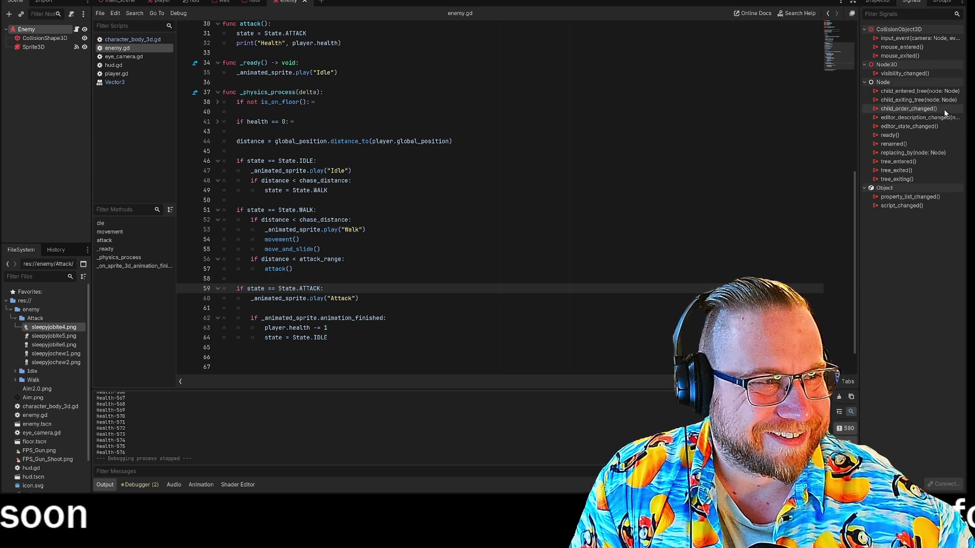
- Select Sprite3D and jump from its animation_finished connection to the _on_sprite_3d_animation_finished handler
left_click(30, 47)
left_click(36, 30)
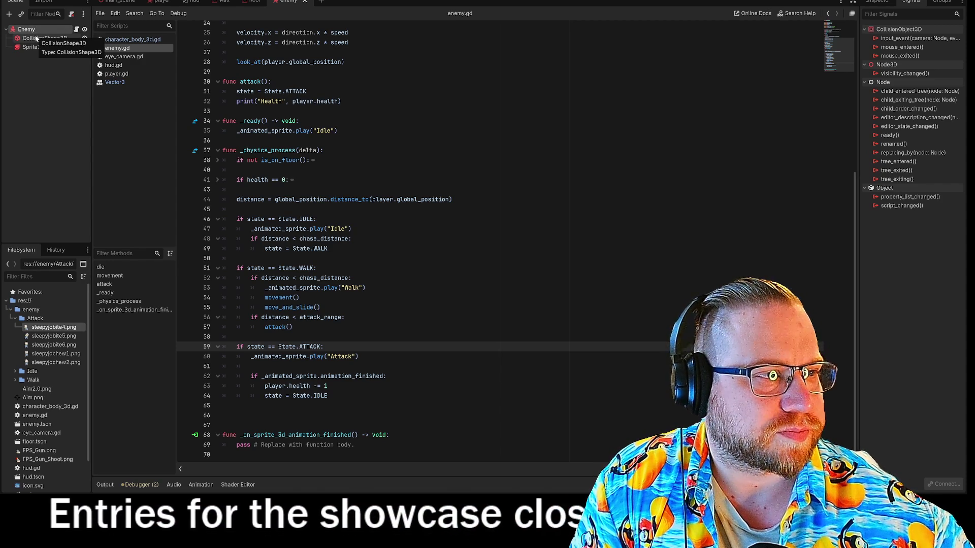
left_click(32, 47)
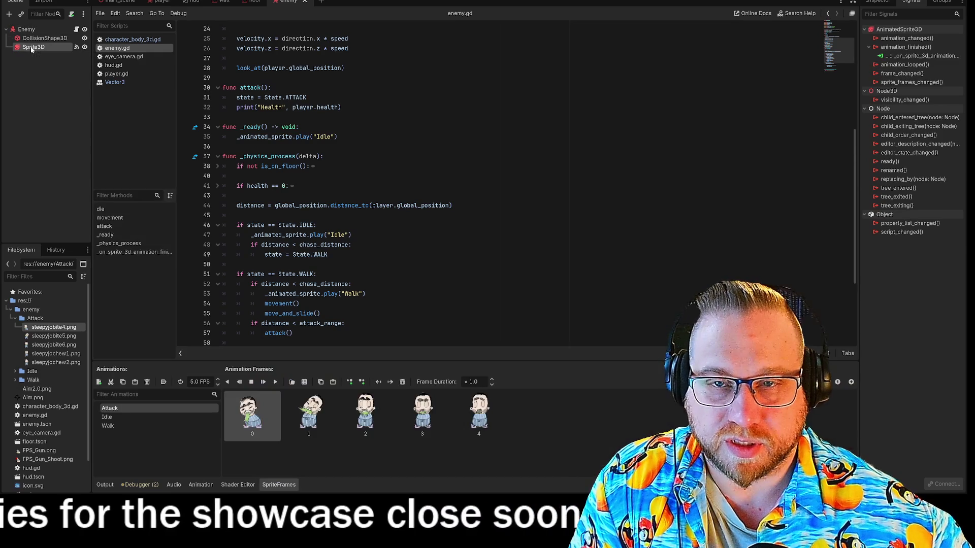
left_click(925, 57)
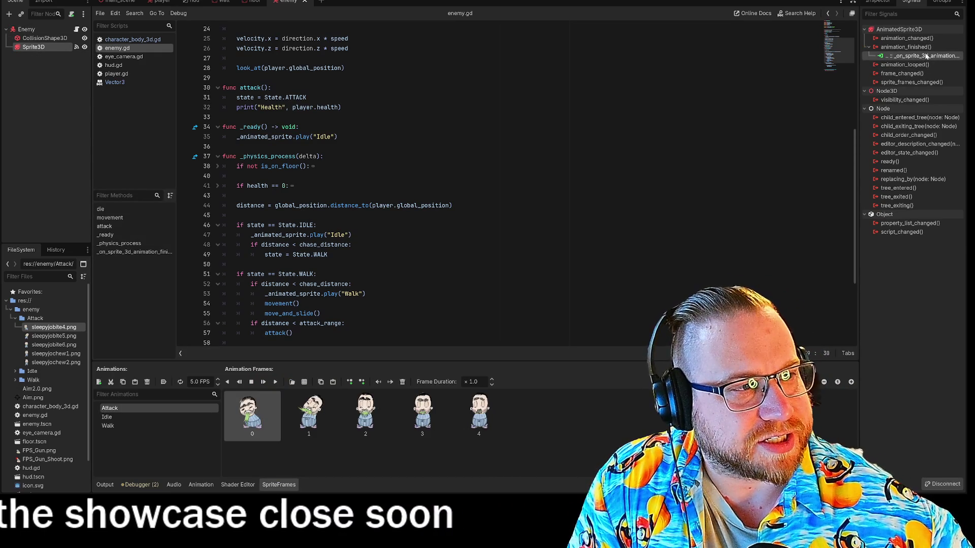
double_click(925, 57)
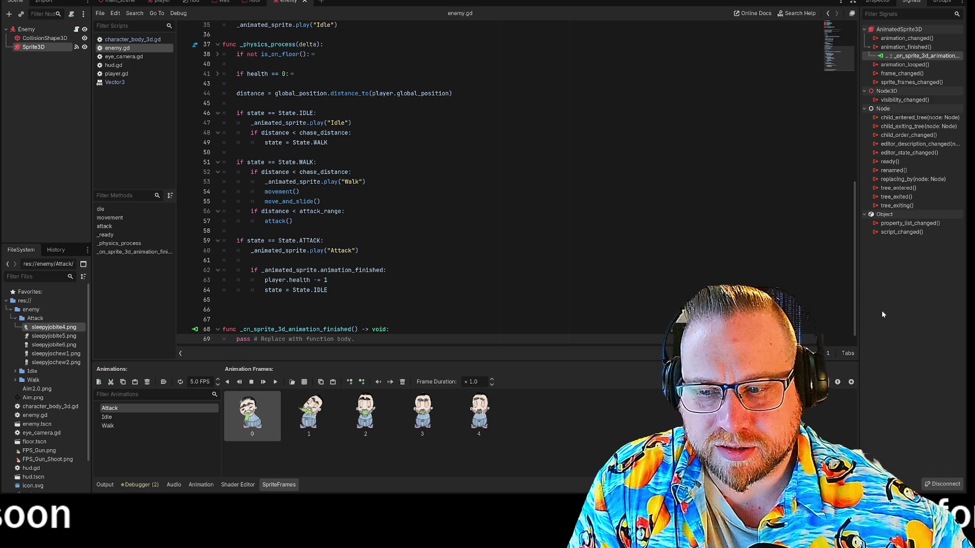
- Insert a blank line after the handler's func declaration, pushing pass down to line 70
scroll(406, 183, "down", 1)
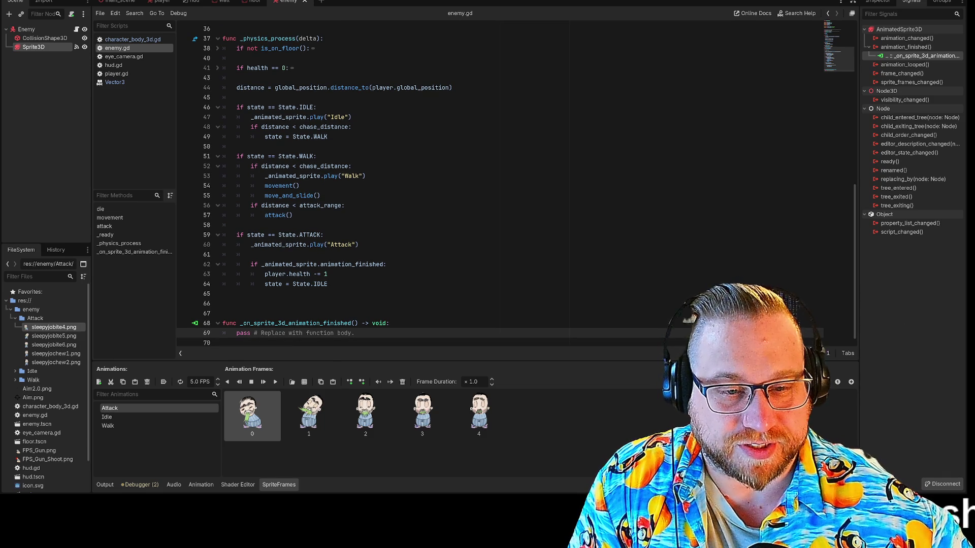
left_click(389, 323)
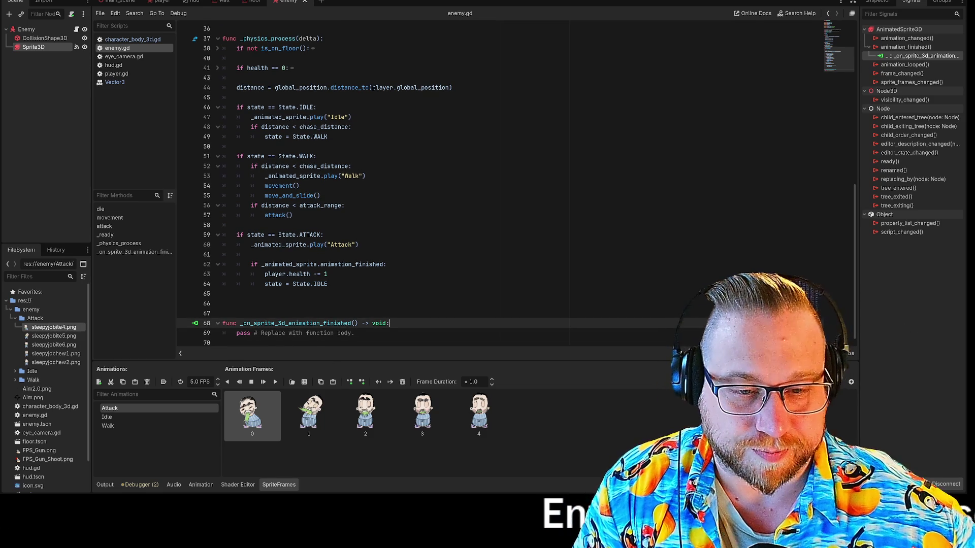
key("Return")
scroll(406, 182, "down", 1)
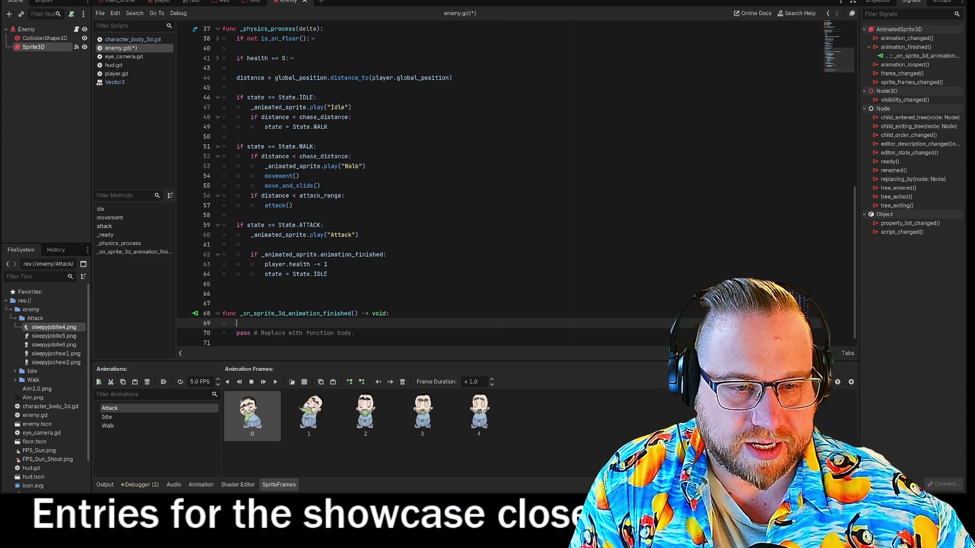
left_click(275, 313)
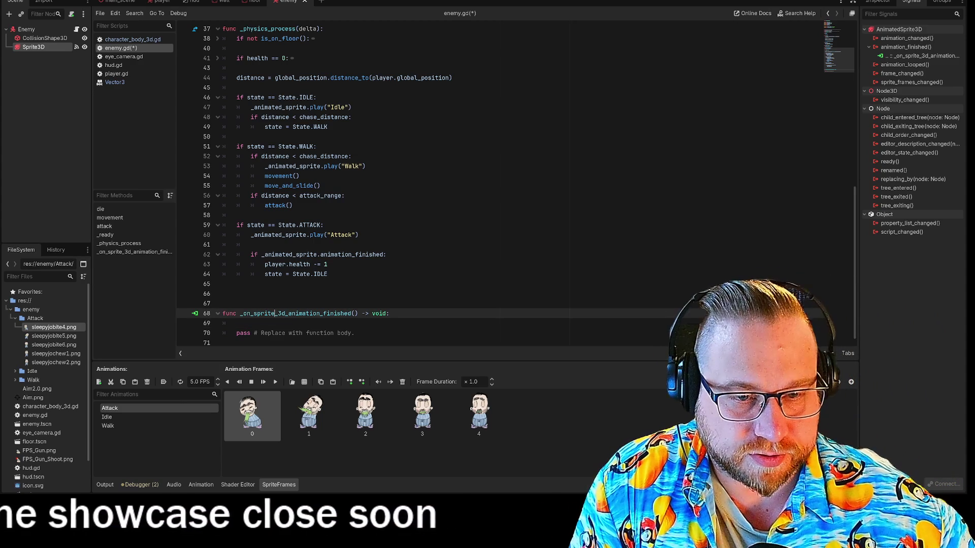
left_click(223, 303)
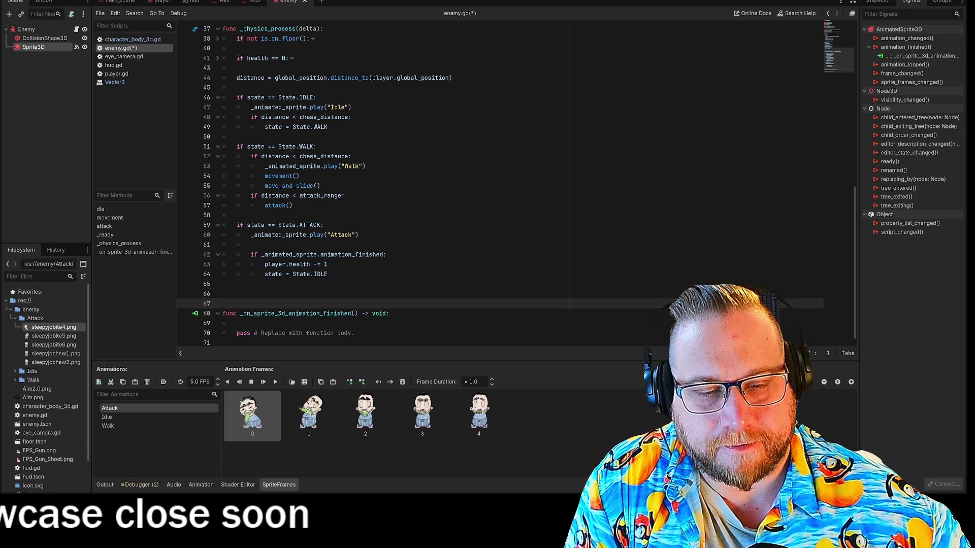
left_click(237, 324)
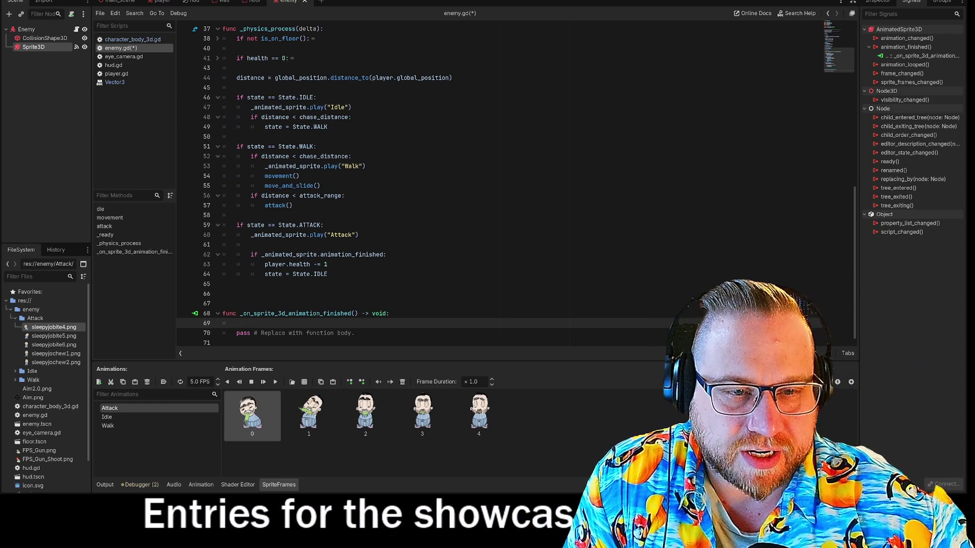
- Open the AnimatedSprite3D documentation for the animation_finished signal and read its description
left_click(332, 256, "ctrl")
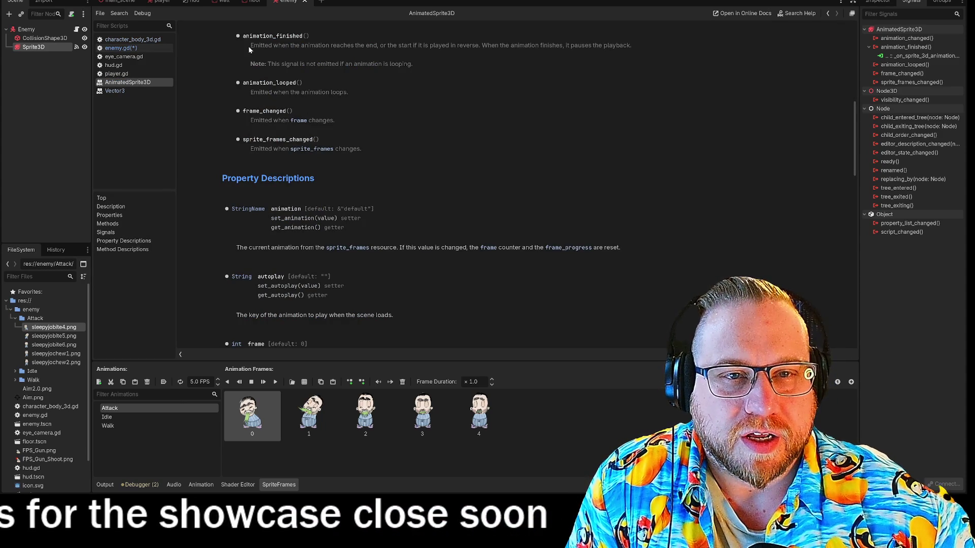
left_click_drag(250, 45, 452, 45)
left_click(489, 45)
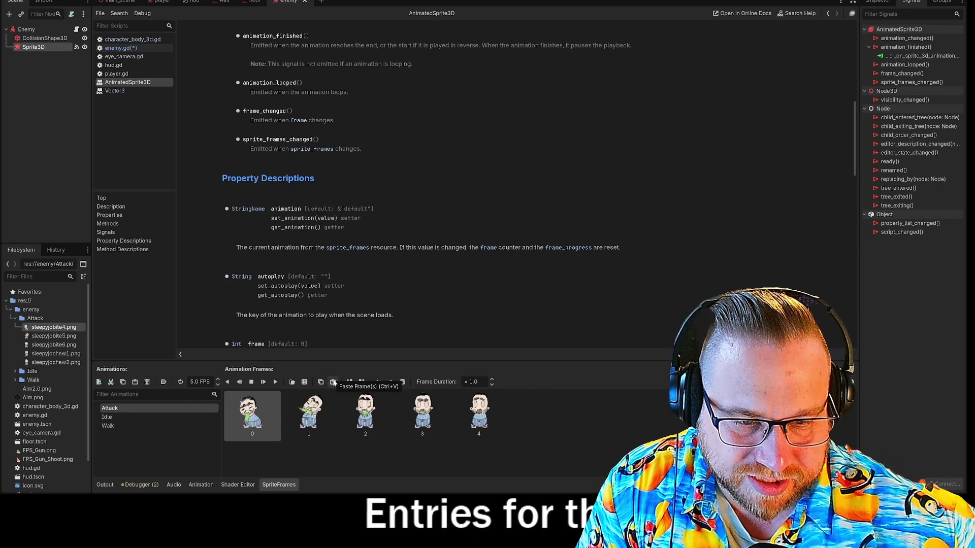
- Turn off looping for the Attack animation and switch to the player scene
left_click(180, 384)
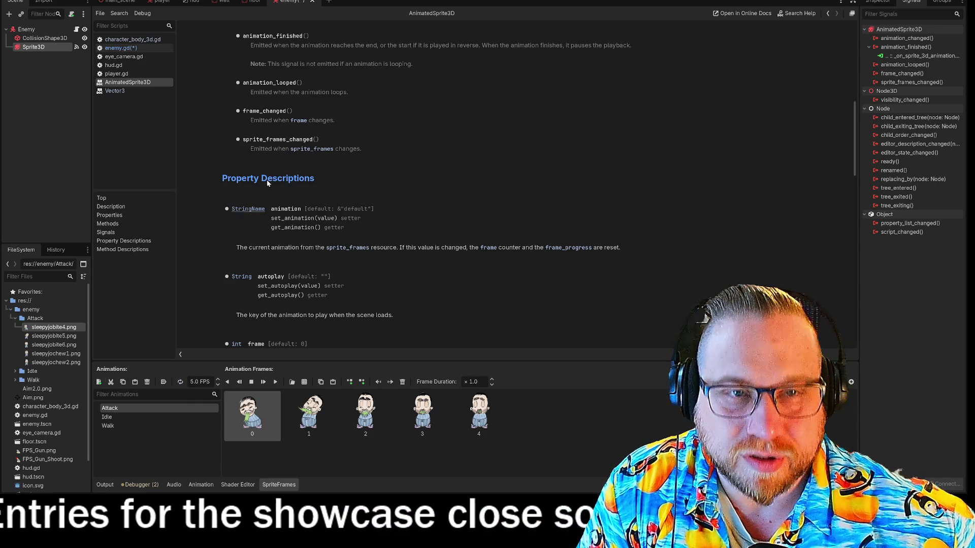
left_click(160, 2)
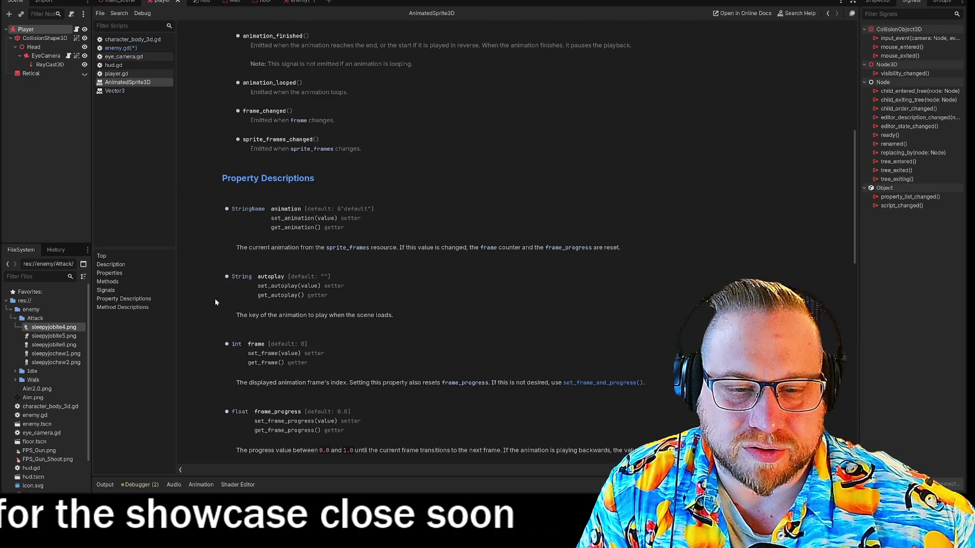
- Show the enemy scene in the 3D view and play its Attack animation preview in SpriteFrames
key("ctrl+F2")
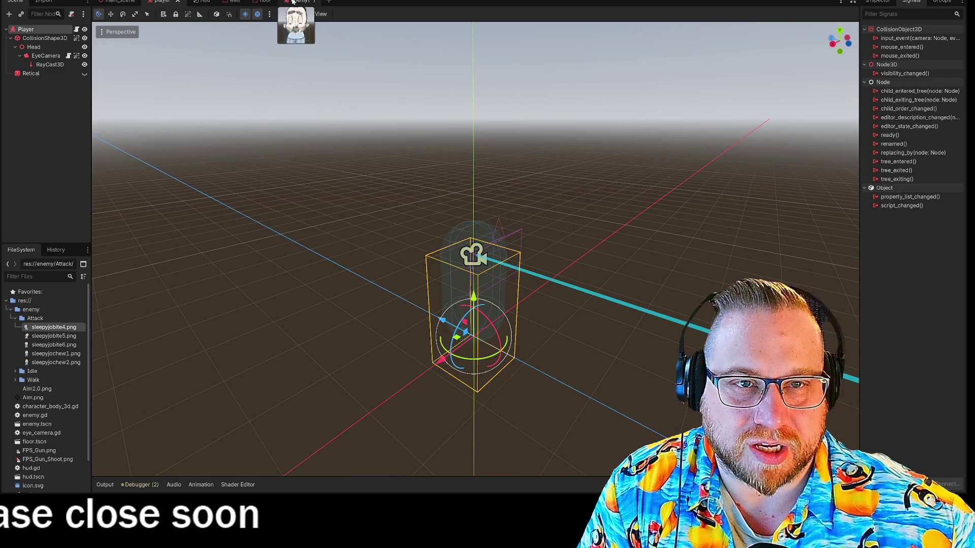
left_click(293, 2)
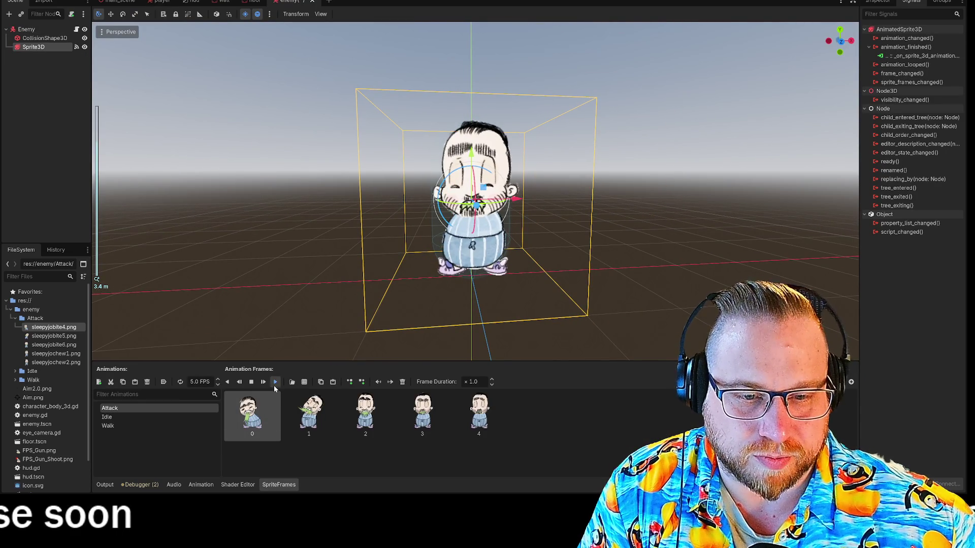
left_click(275, 382)
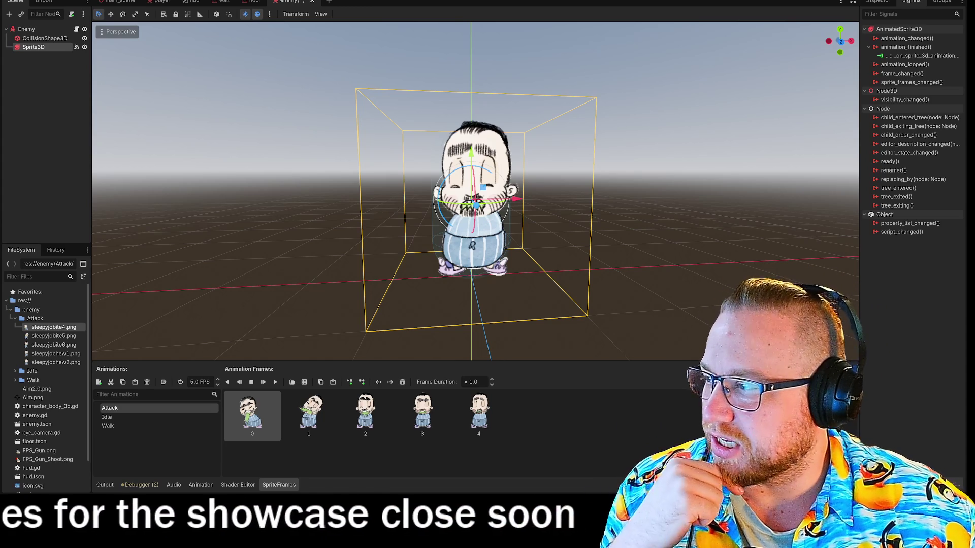
left_click(877, 1)
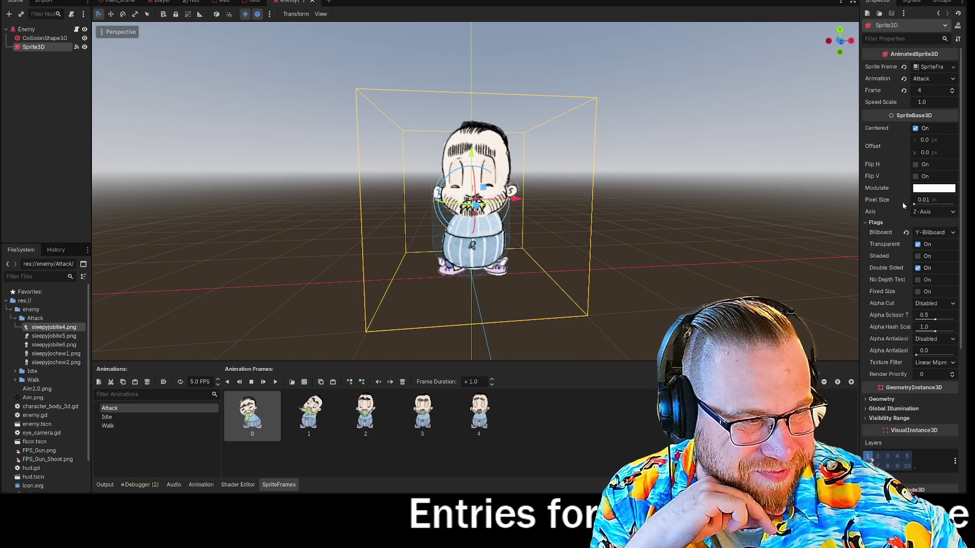
- Cycle the sprite through Idle and Walk, settle on Attack, and save the enemy scene
scroll(897, 207, "down", 2)
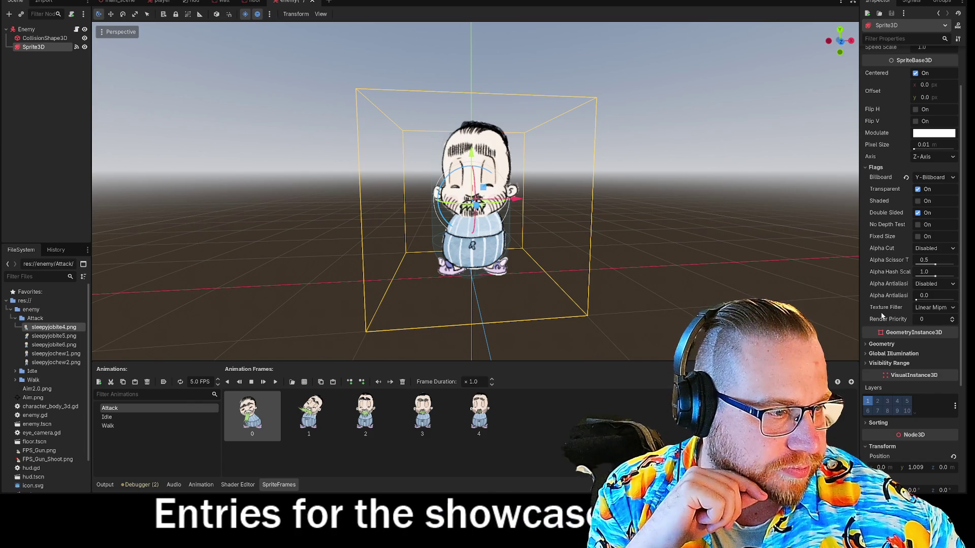
scroll(884, 320, "up", 2)
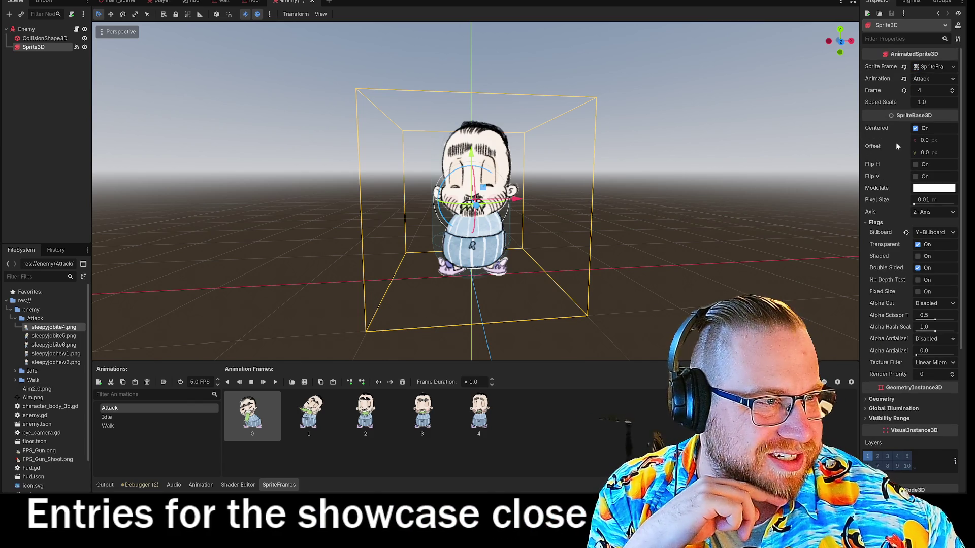
left_click(953, 68)
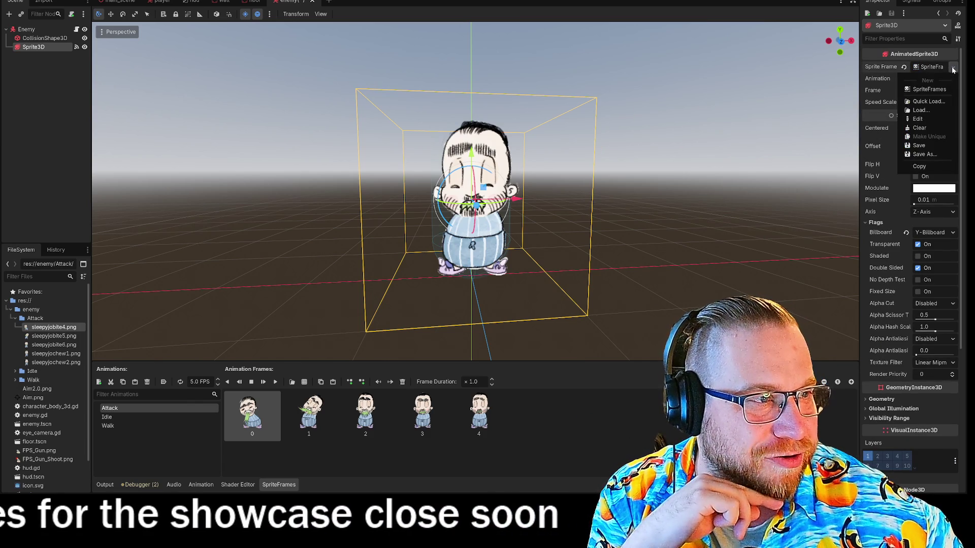
left_click(953, 68)
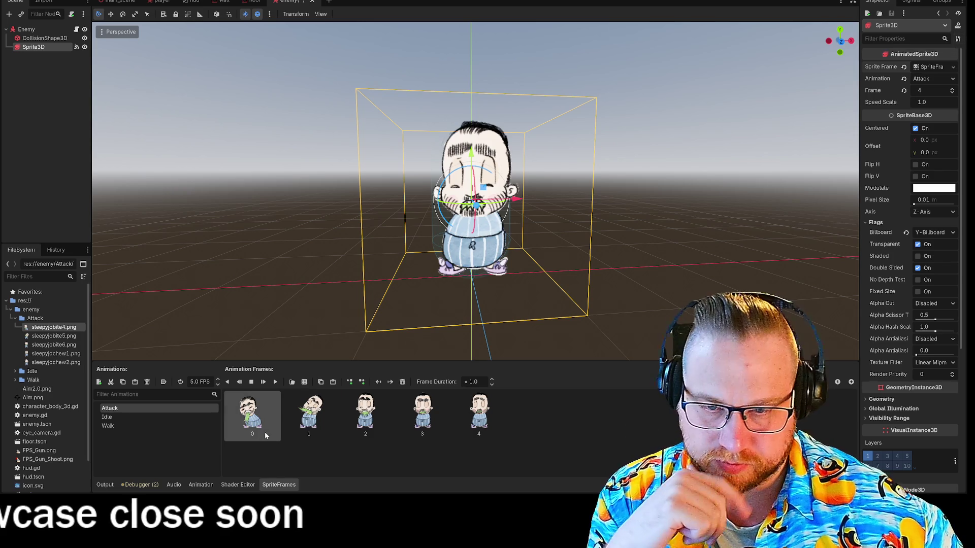
left_click(126, 416)
left_click(119, 424)
left_click(118, 419)
left_click(118, 423)
left_click(117, 408)
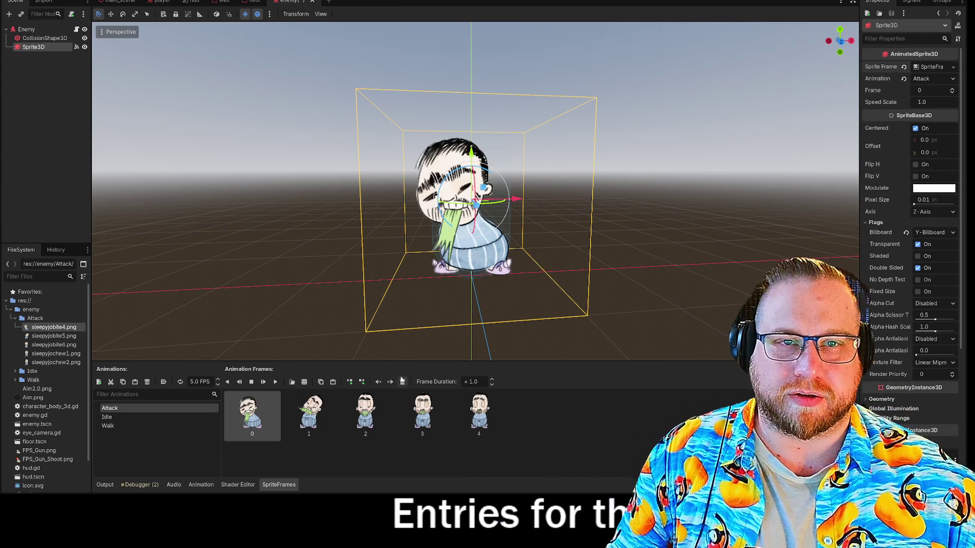
right_click(300, 1)
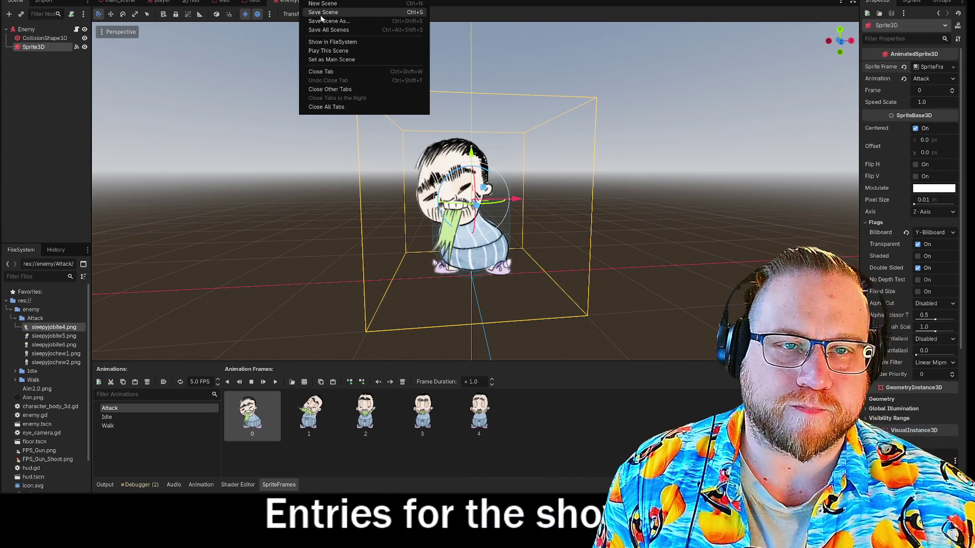
left_click(323, 12)
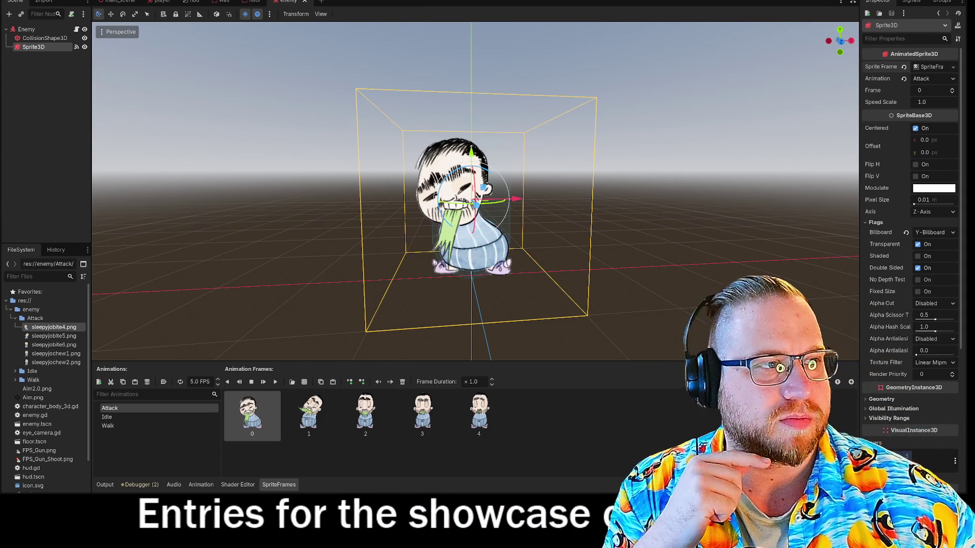
- Run the game with F5 and walk the player forward and back near the enemy
key("F5")
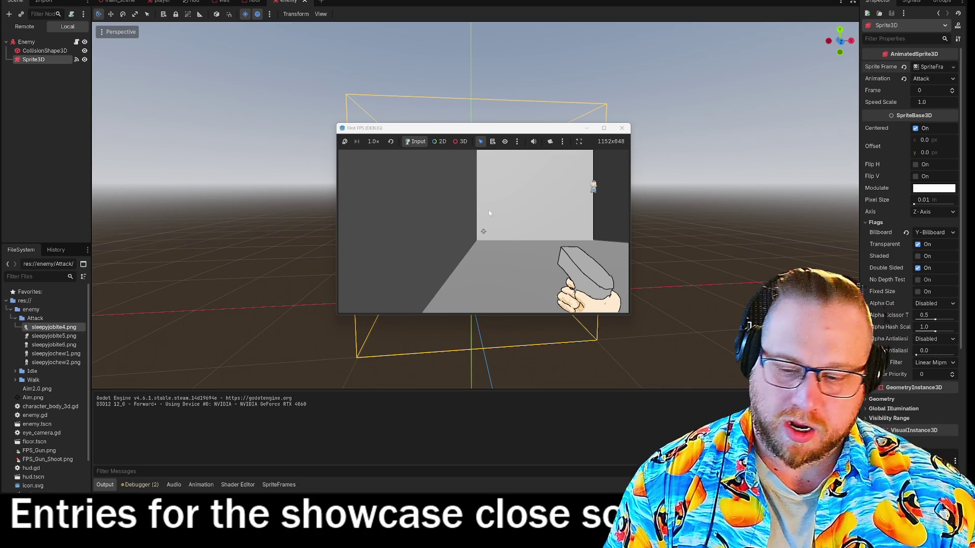
left_click(572, 231)
key("w")
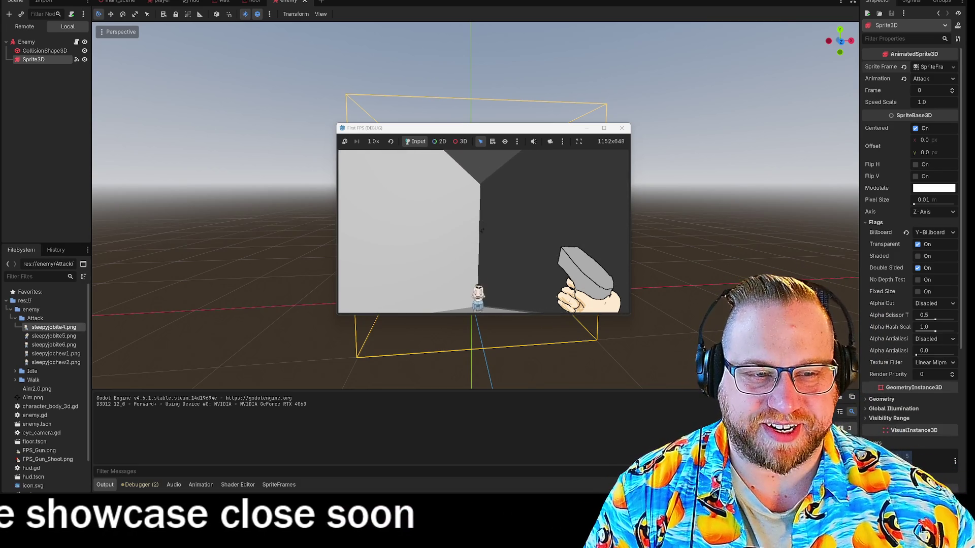
key("s")
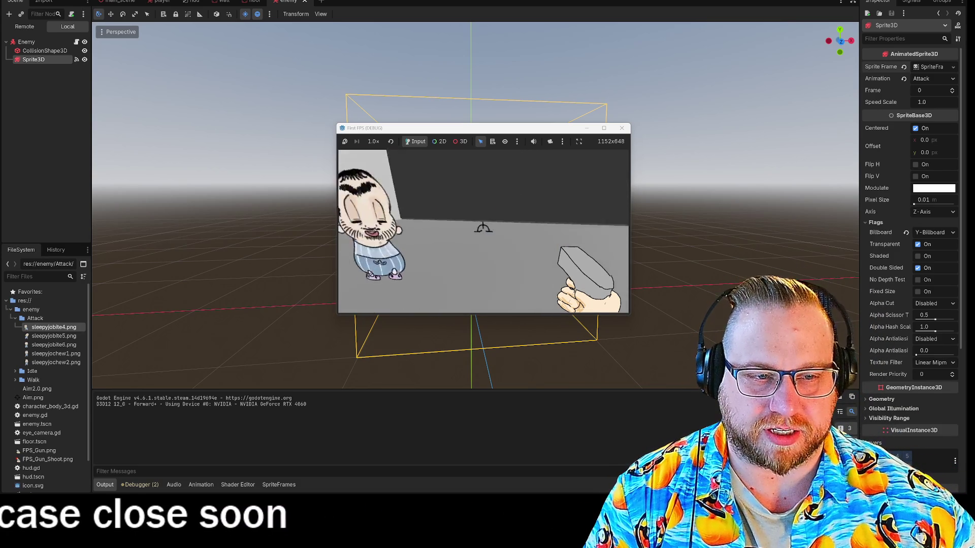
key("s")
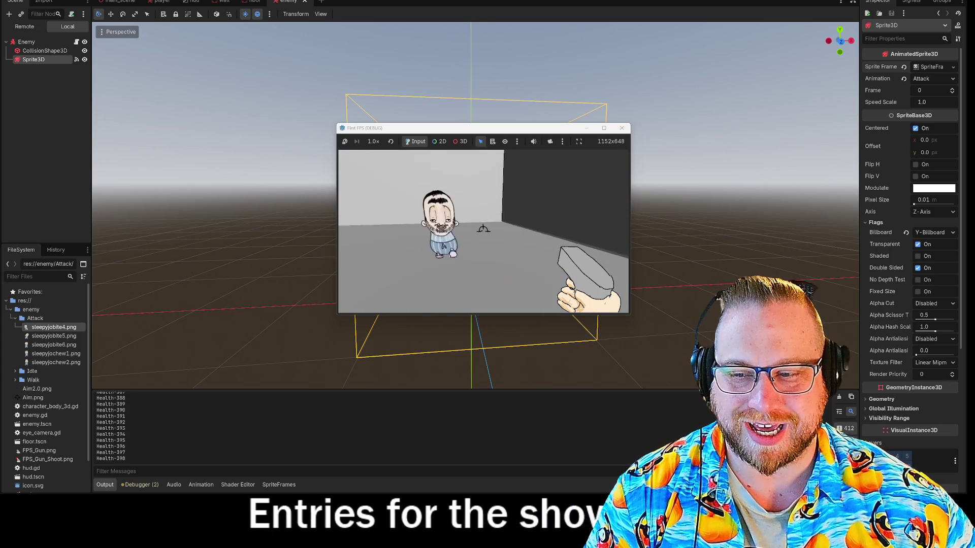
- Fire about ten shots at the approaching enemy, then close the running game window
left_click(483, 231)
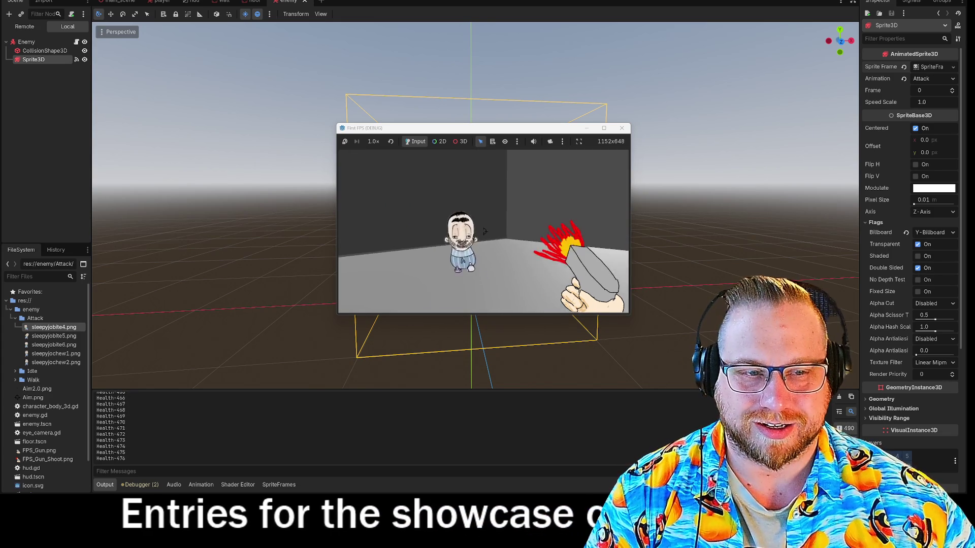
left_click(484, 231)
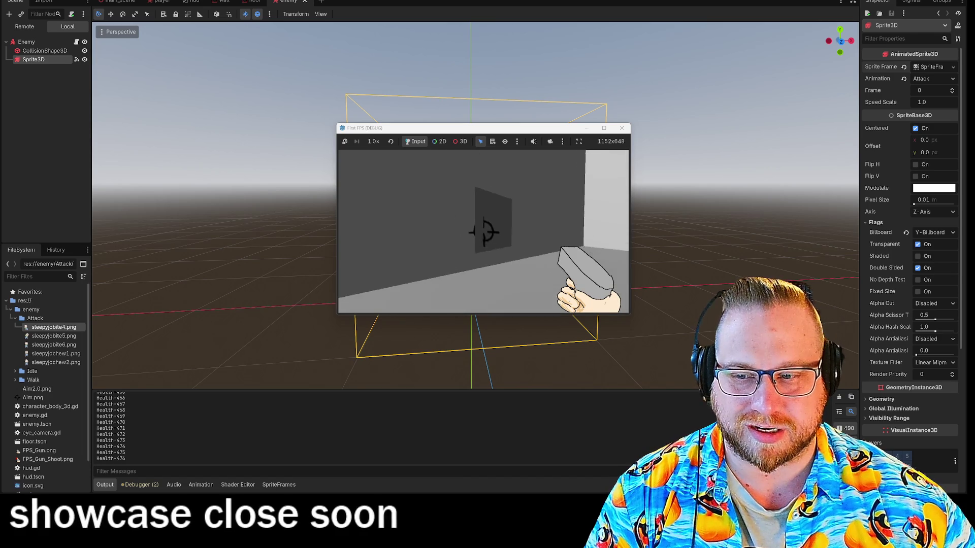
left_click(481, 231)
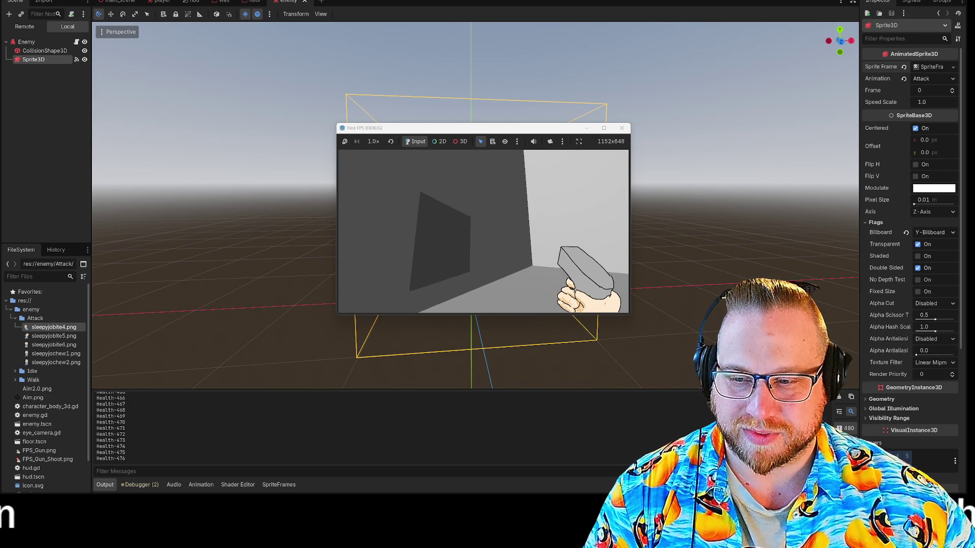
left_click(482, 231)
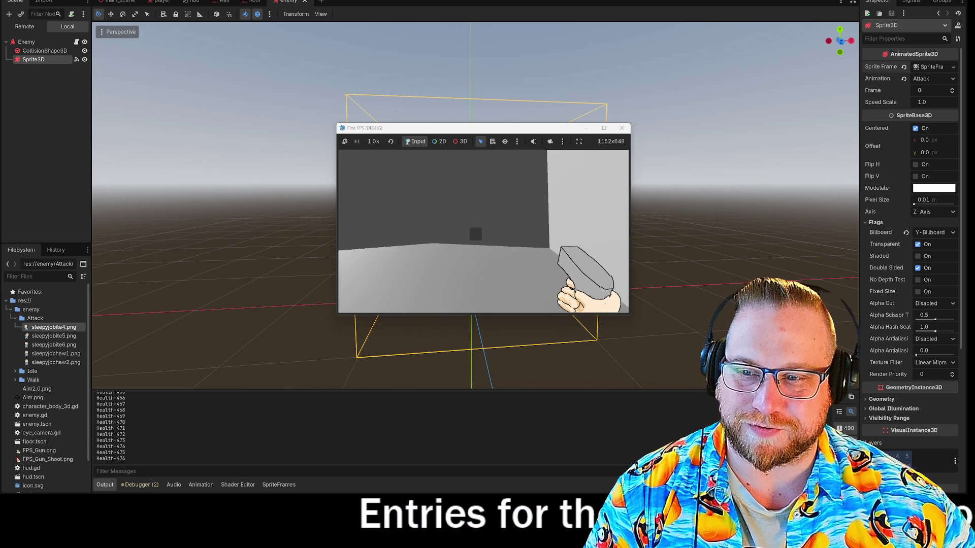
left_click(485, 231)
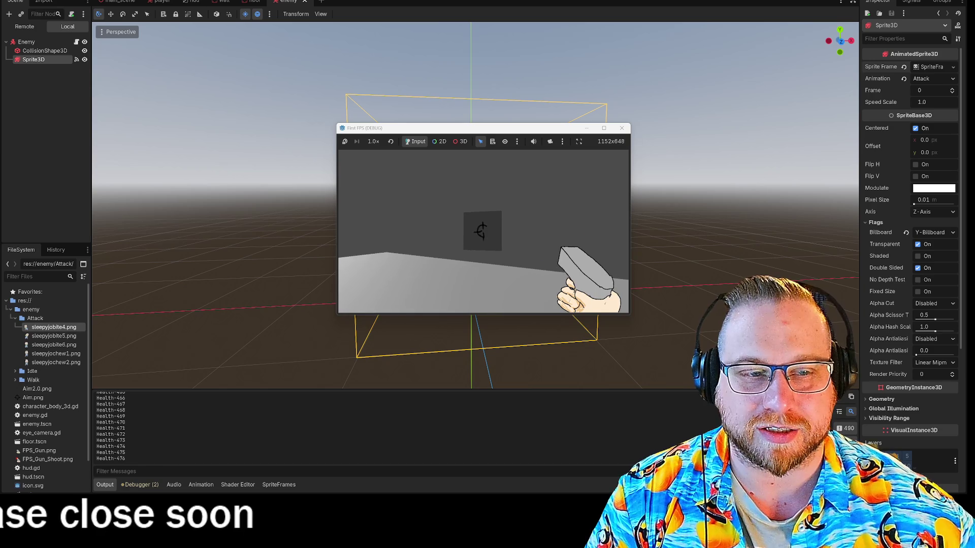
left_click(483, 232)
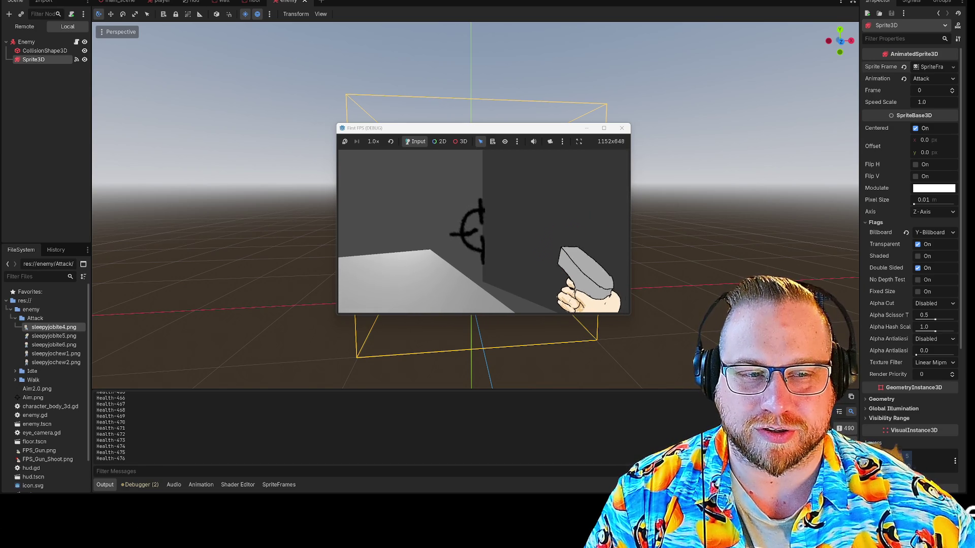
left_click(484, 232)
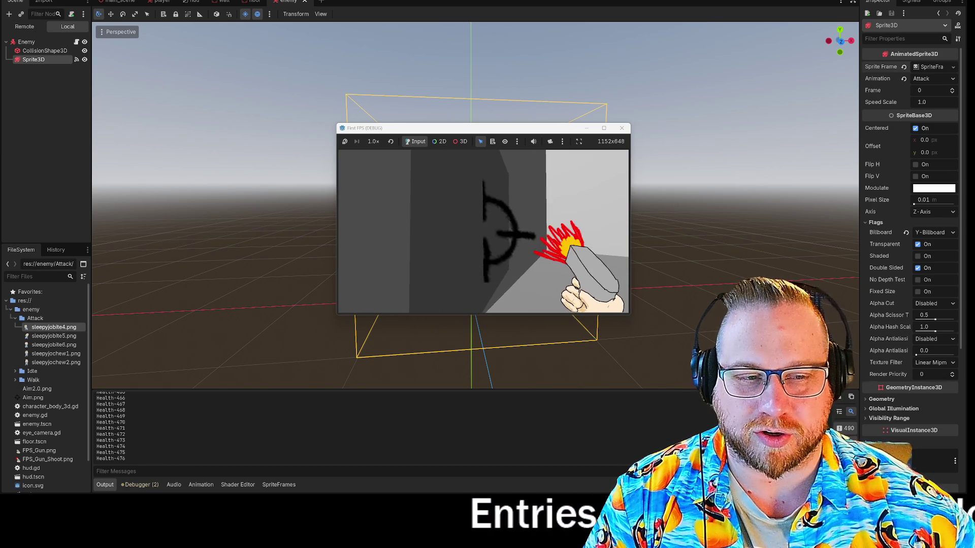
left_click(483, 231)
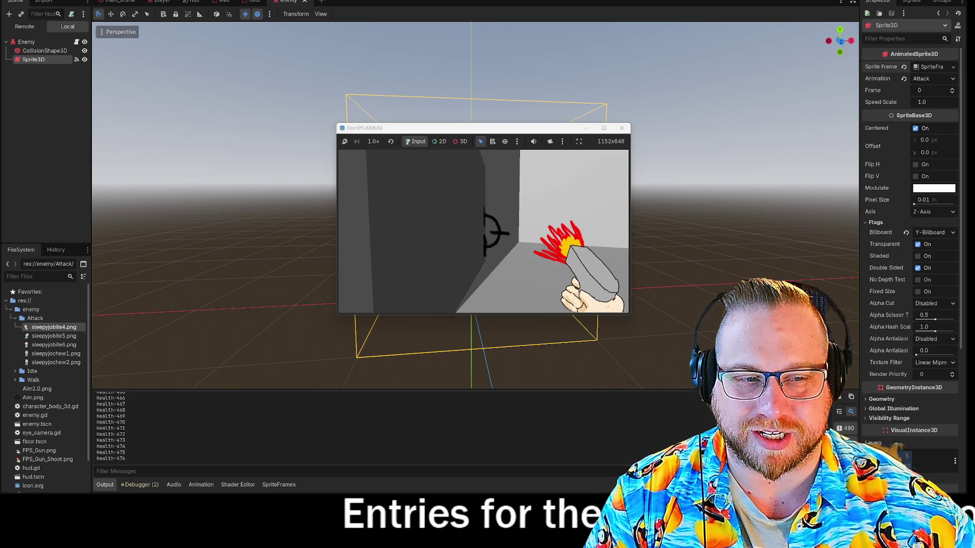
left_click(491, 232)
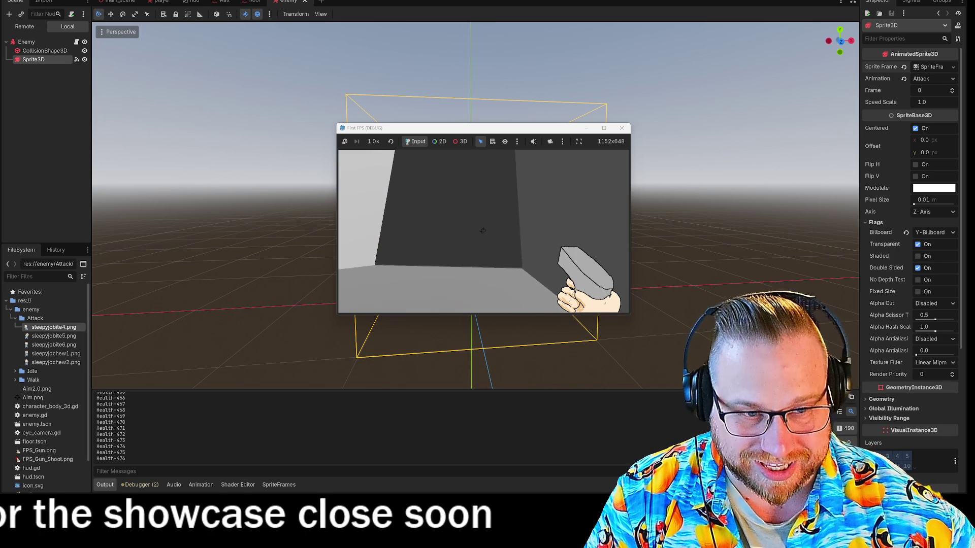
left_click(483, 226)
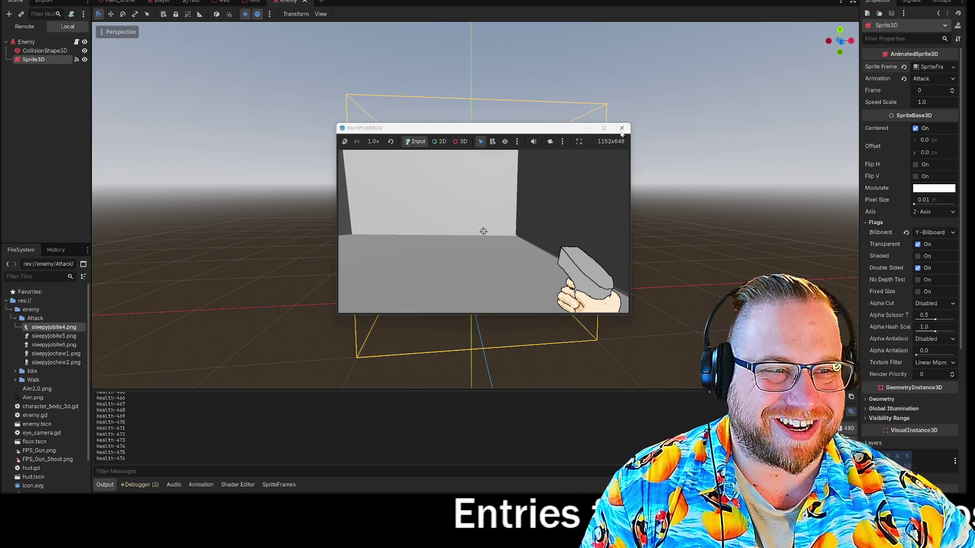
left_click(621, 128)
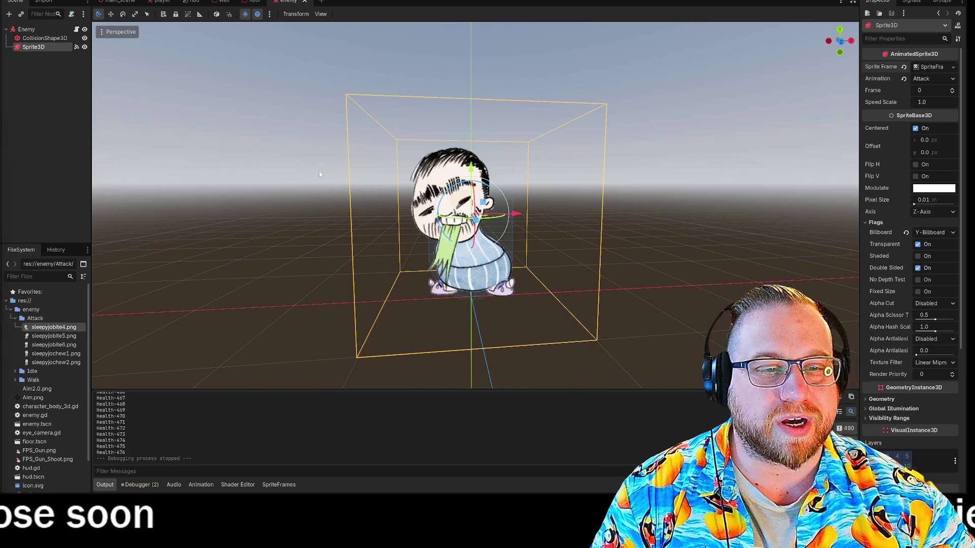
- Orbit around the enemy sprite to view it from above, then select the Enemy node
mouse_move(727, 248)
left_mouse_down()
mouse_move(741, 271)
mouse_move(809, 267)
mouse_move(809, 228)
mouse_move(723, 221)
mouse_move(681, 259)
mouse_move(743, 259)
left_mouse_up()
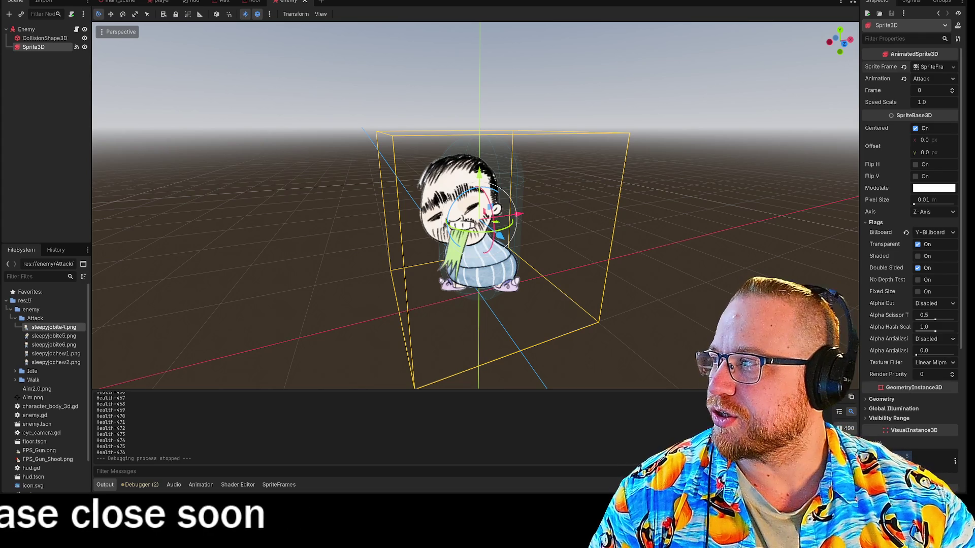
mouse_move(630, 209)
left_mouse_down()
mouse_move(612, 193)
mouse_move(803, 197)
mouse_move(268, 168)
mouse_move(254, 90)
mouse_move(265, 254)
mouse_move(261, 223)
left_mouse_up()
mouse_move(225, 139)
left_mouse_down()
mouse_move(206, 138)
mouse_move(193, 101)
left_mouse_up()
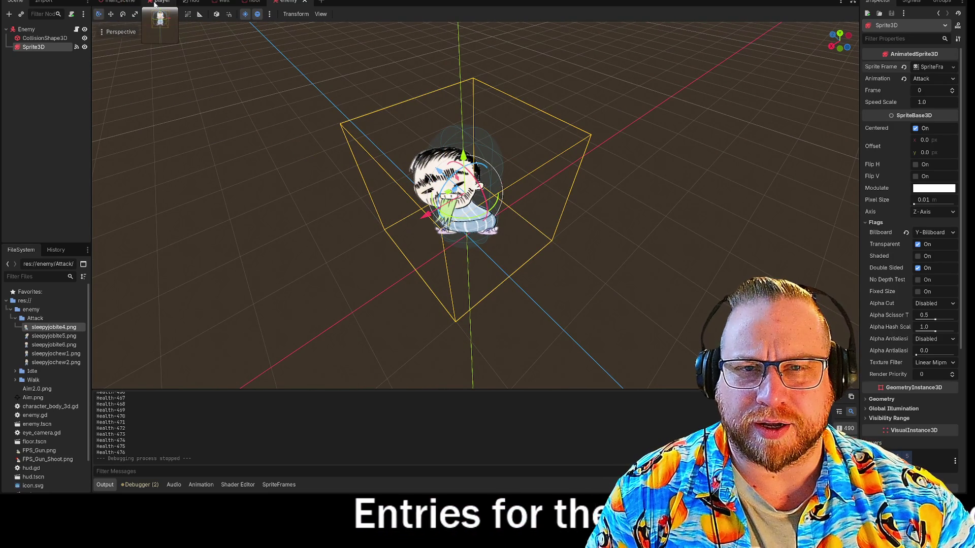
left_click(47, 28)
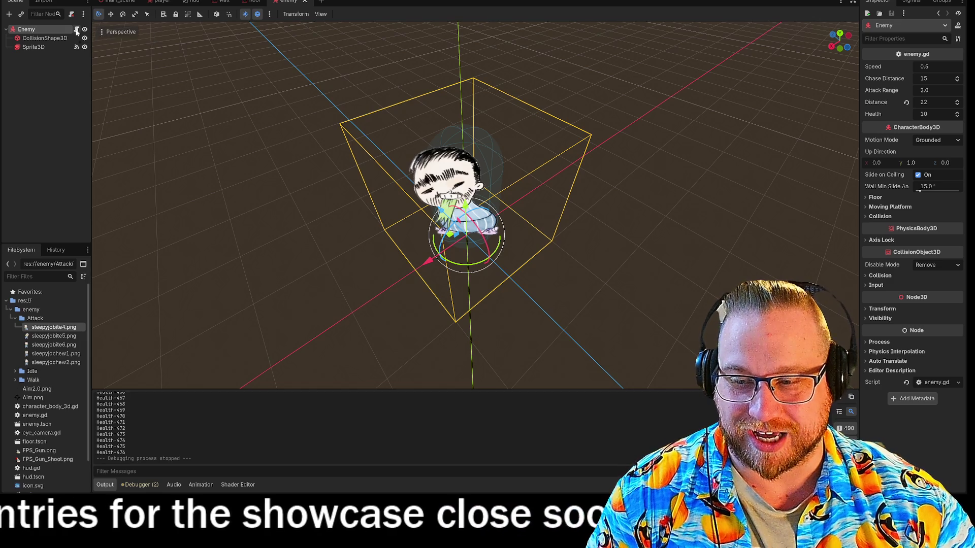
- Open enemy.gd and place the cursor after the Attack play call on line 60
left_click(77, 30)
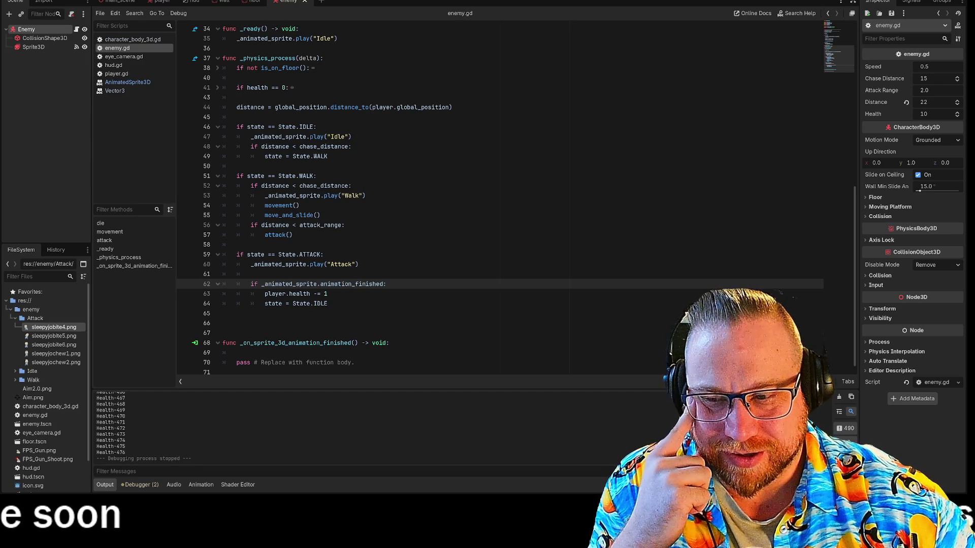
scroll(500, 198, "down", 1)
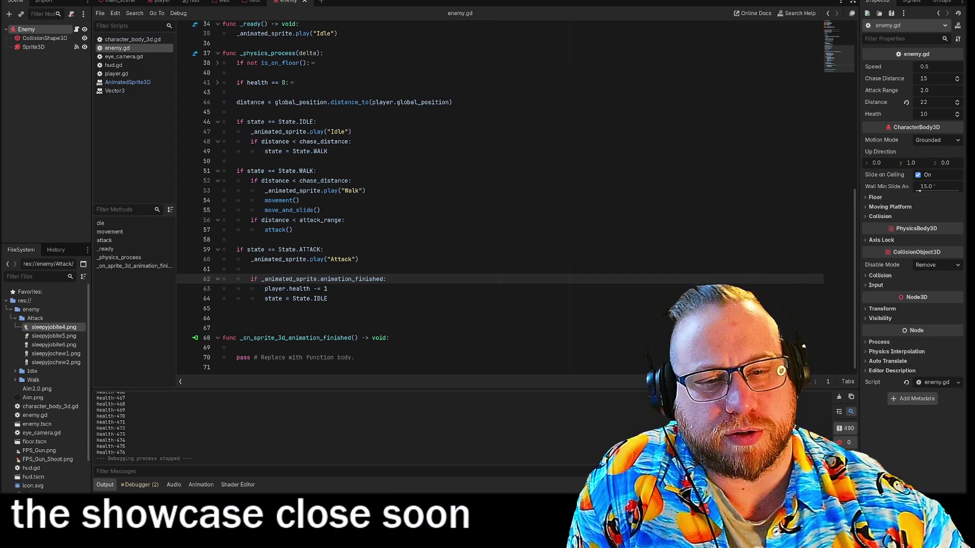
left_click(359, 258)
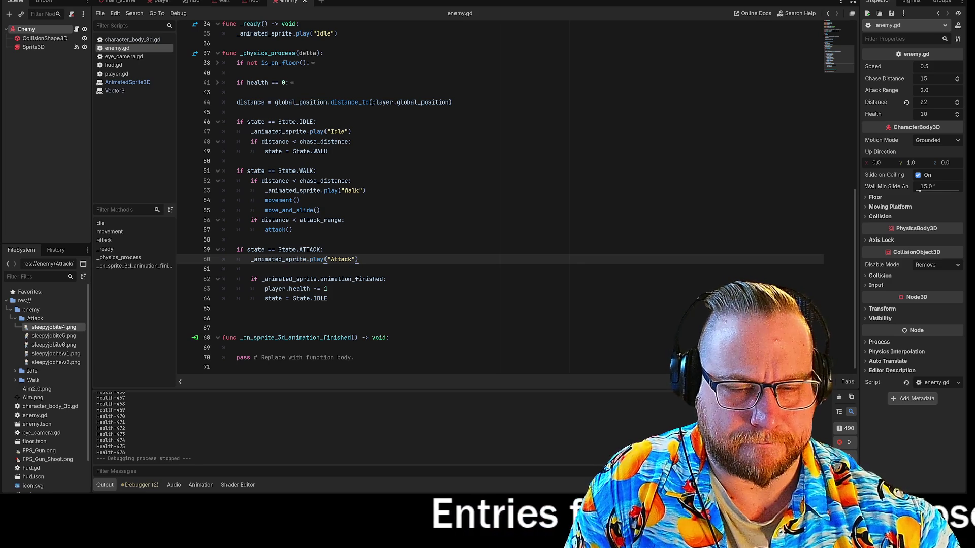
- Scroll through enemy.gd's state enum and highlight the Idle play line
scroll(500, 198, "up", 4)
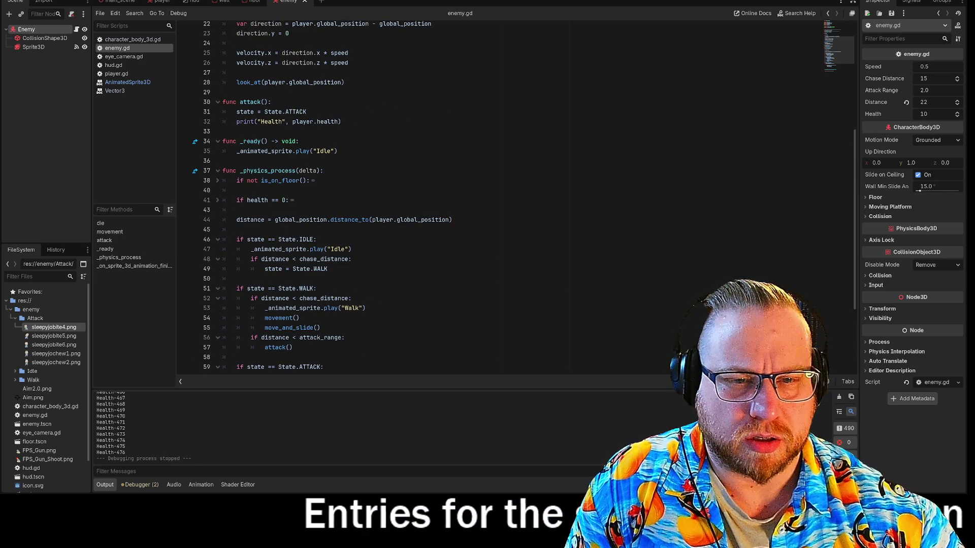
scroll(500, 198, "up", 3)
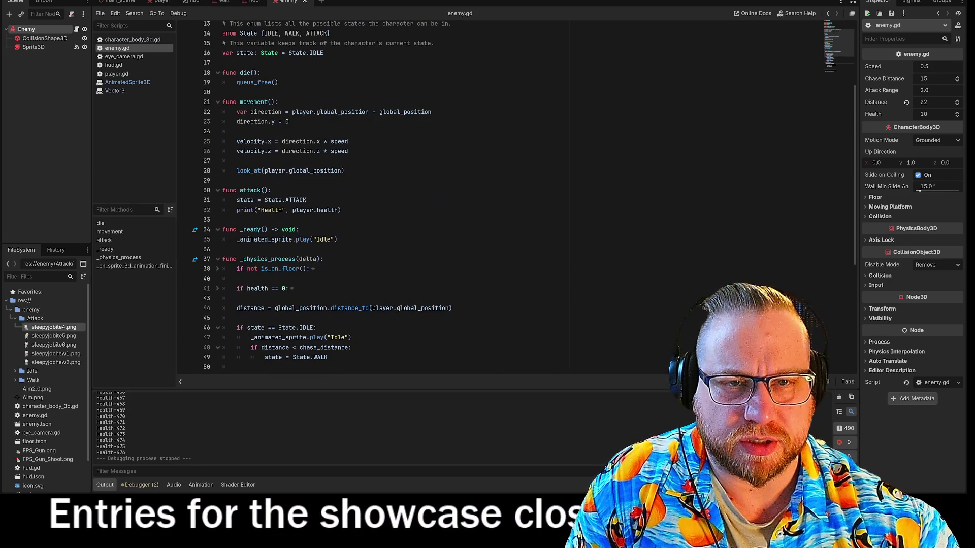
scroll(500, 198, "up", 2)
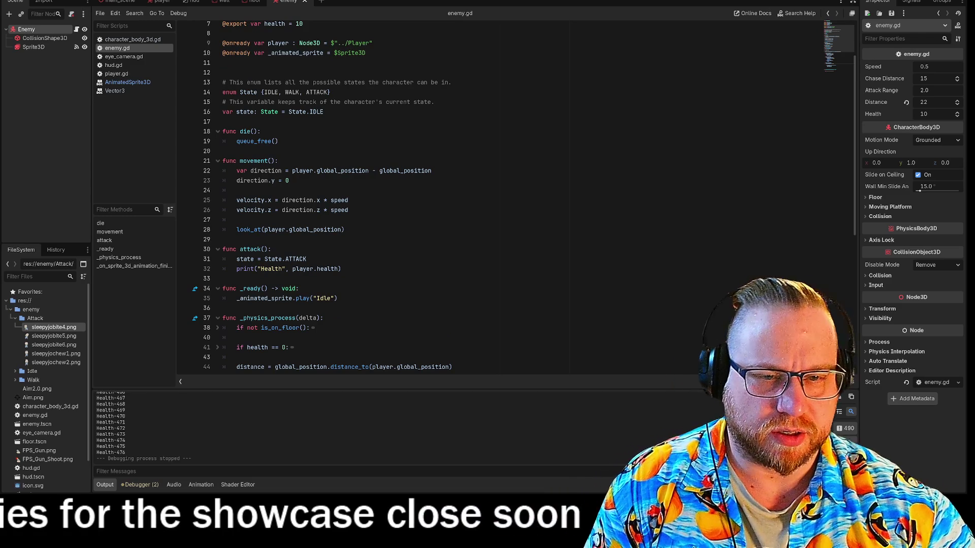
scroll(500, 198, "down", 1)
scroll(500, 198, "down", 3)
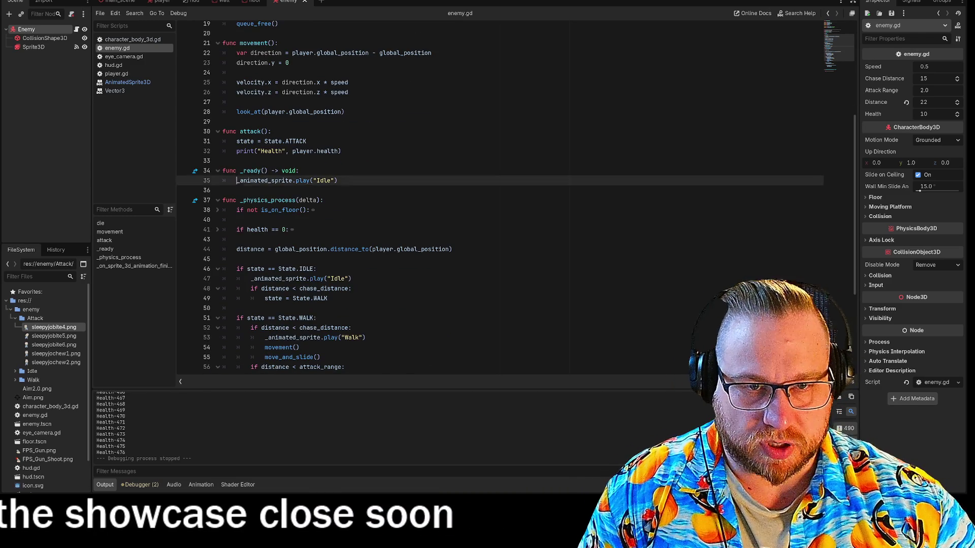
left_click_drag(237, 180, 338, 180)
left_click(338, 180)
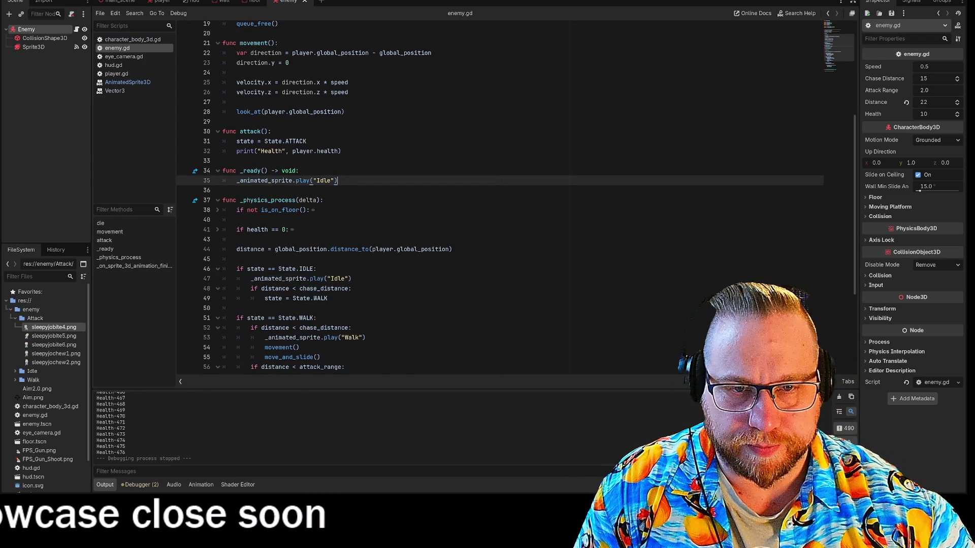
- Highlight the IDLE state check on line 46 and the Walk play line, then switch to Steam
scroll(500, 198, "down", 3)
scroll(501, 198, "down", 1)
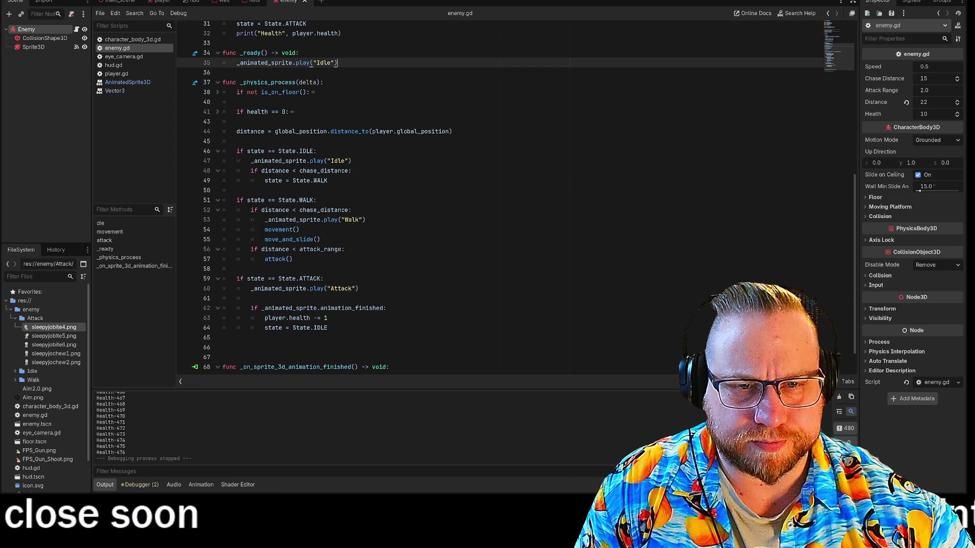
left_click_drag(237, 151, 352, 160)
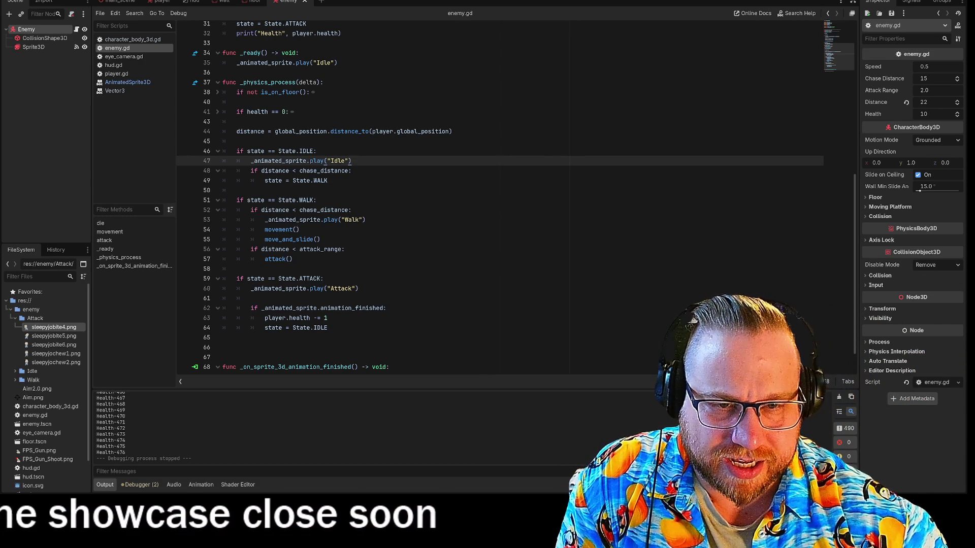
mouse_move(265, 220)
left_mouse_down()
mouse_move(365, 220)
mouse_move(267, 219)
left_mouse_up()
left_click(366, 220)
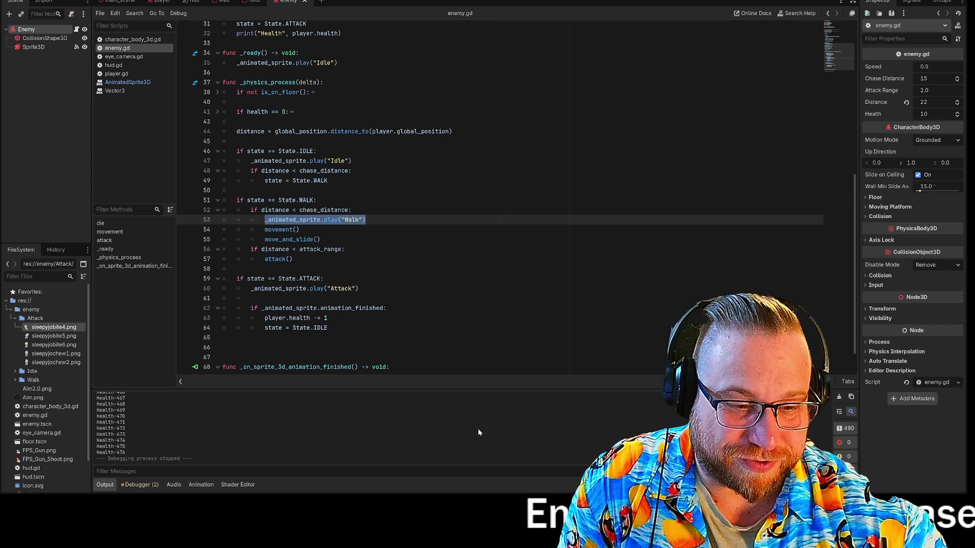
key("alt+Tab")
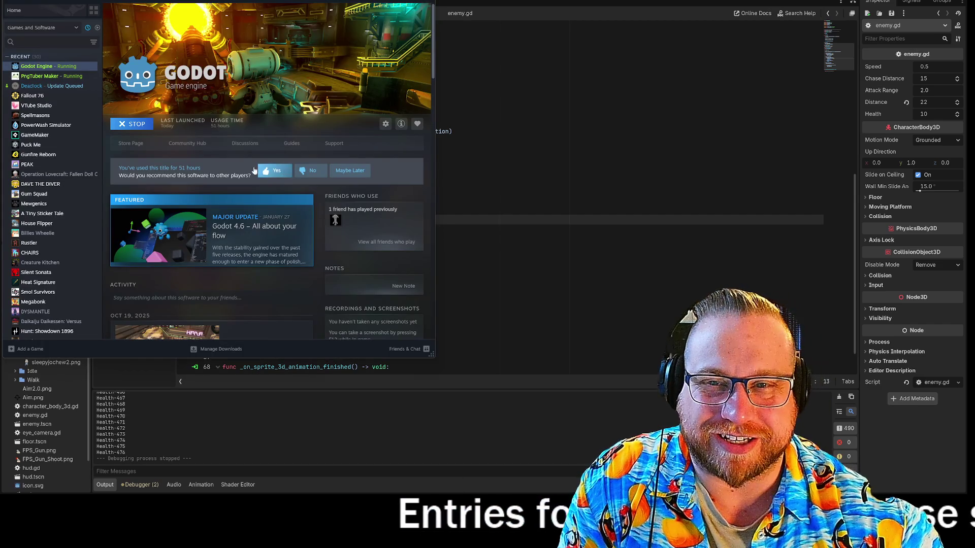
- Open Deadlock in the Steam library, then switch to the deadlock rem image search
left_click(18, 86)
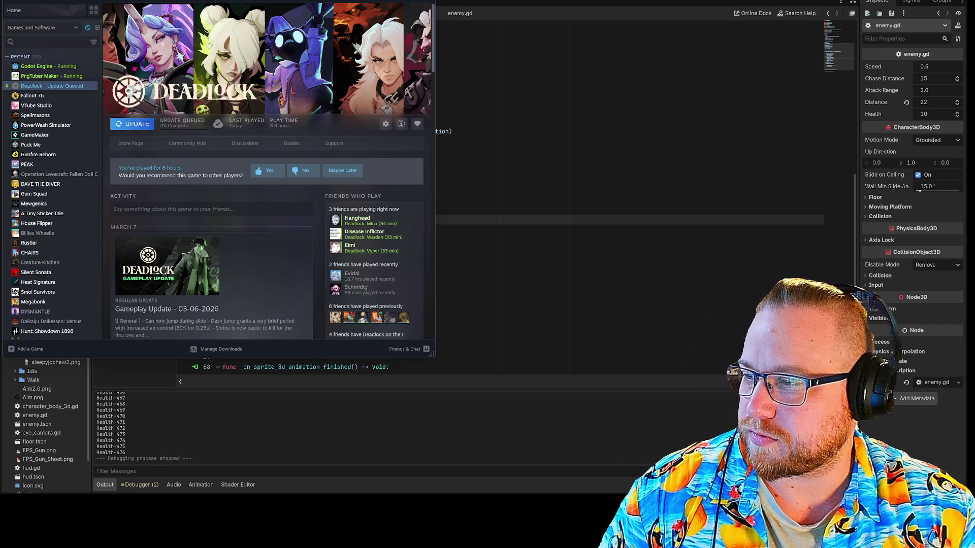
key("alt+Tab")
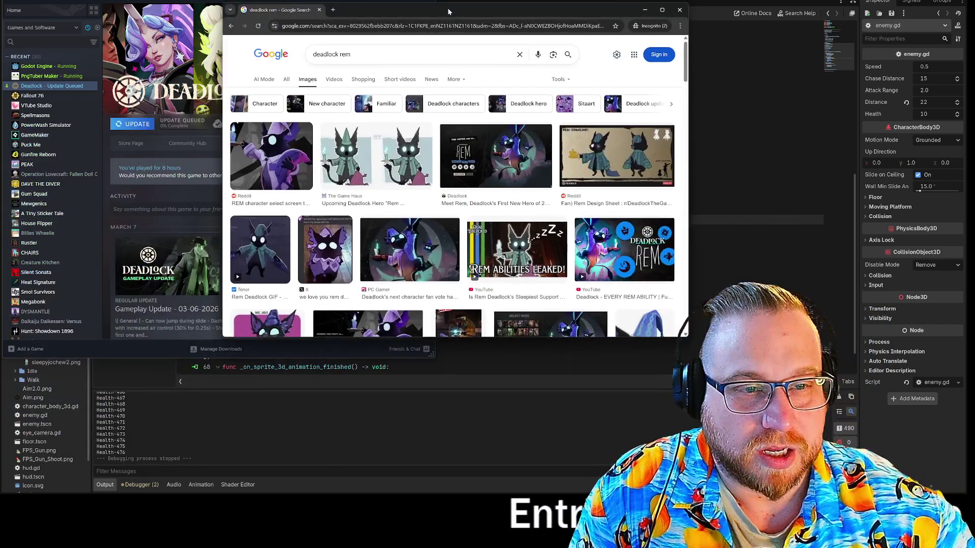
- Preview the deadlock rem image results, stepping through six of them with the right arrow
left_click(274, 141)
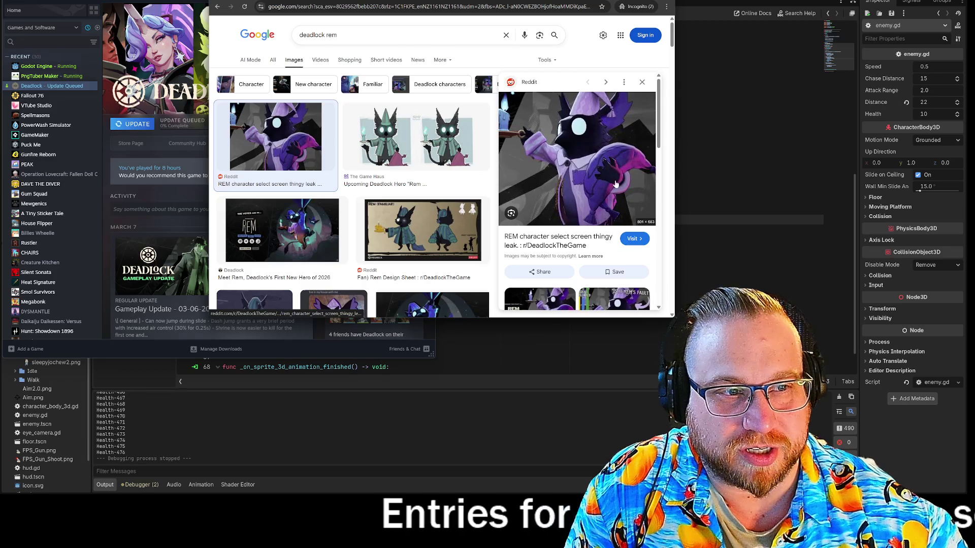
key("Right")
key("Right")
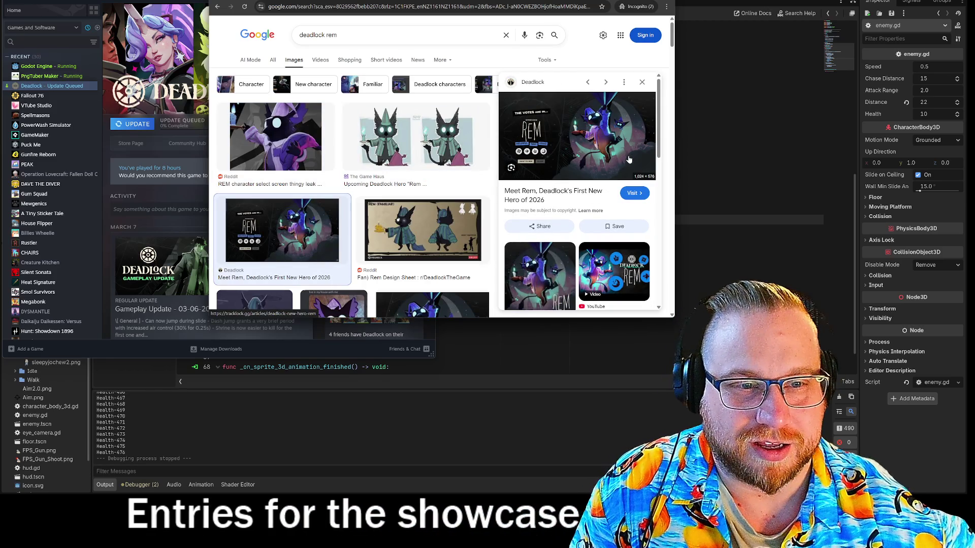
key("Right")
key("Right")
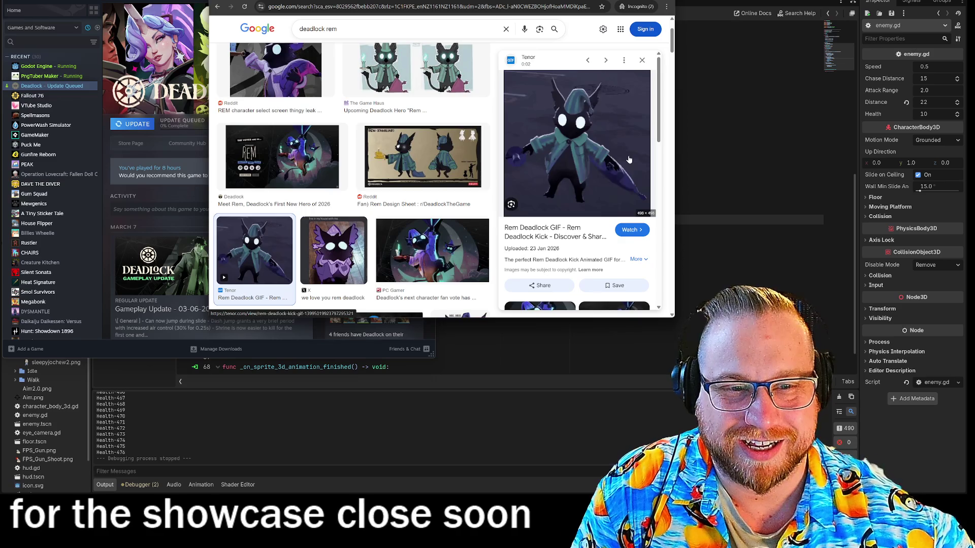
key("Right")
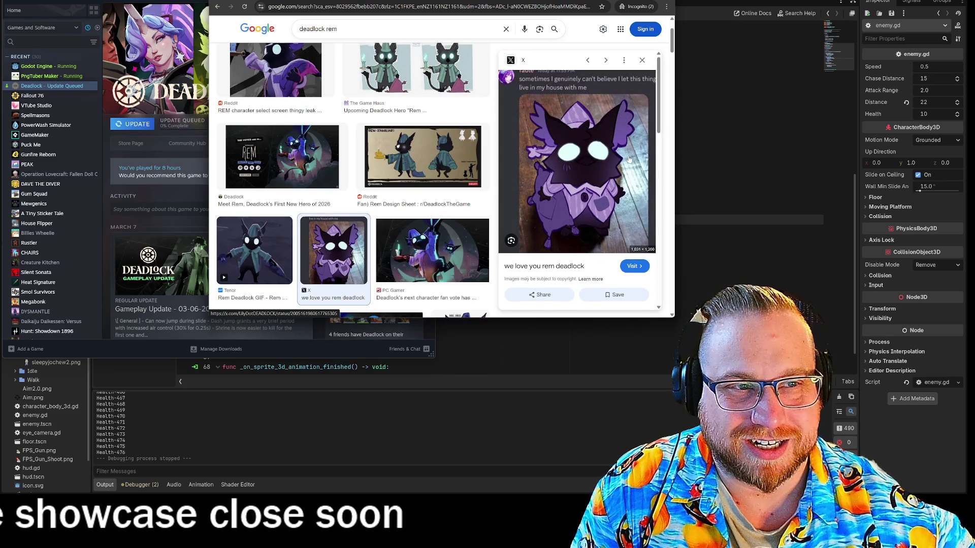
key("Right")
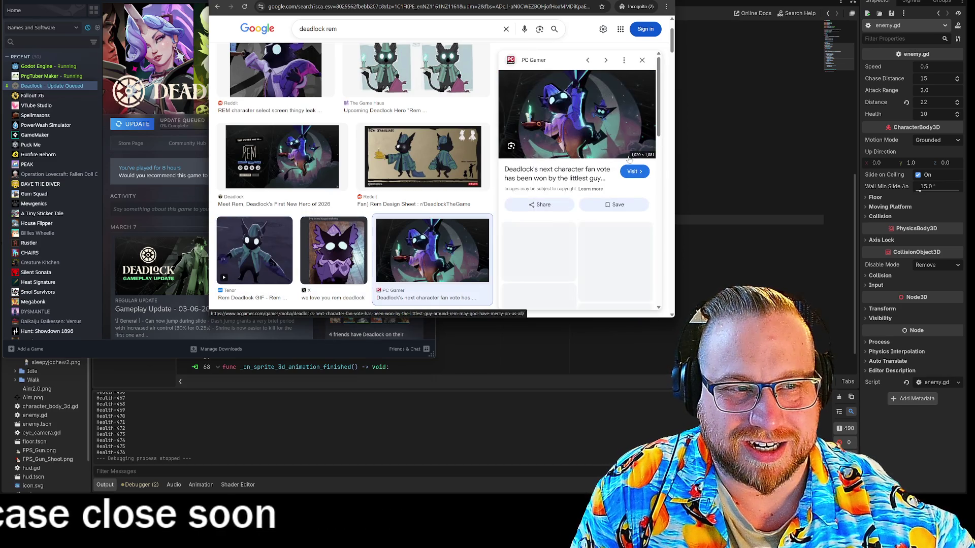
key("Right")
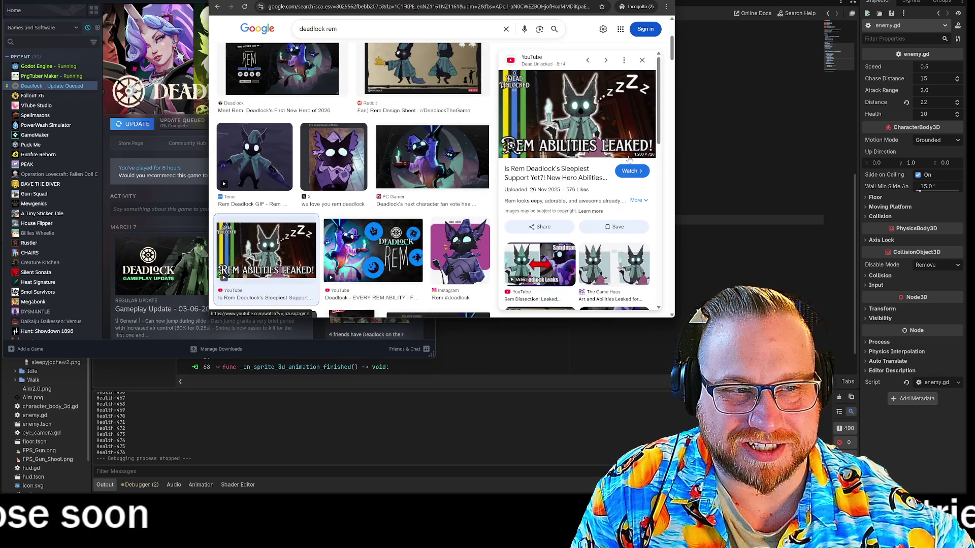
key("Right")
key("Right")
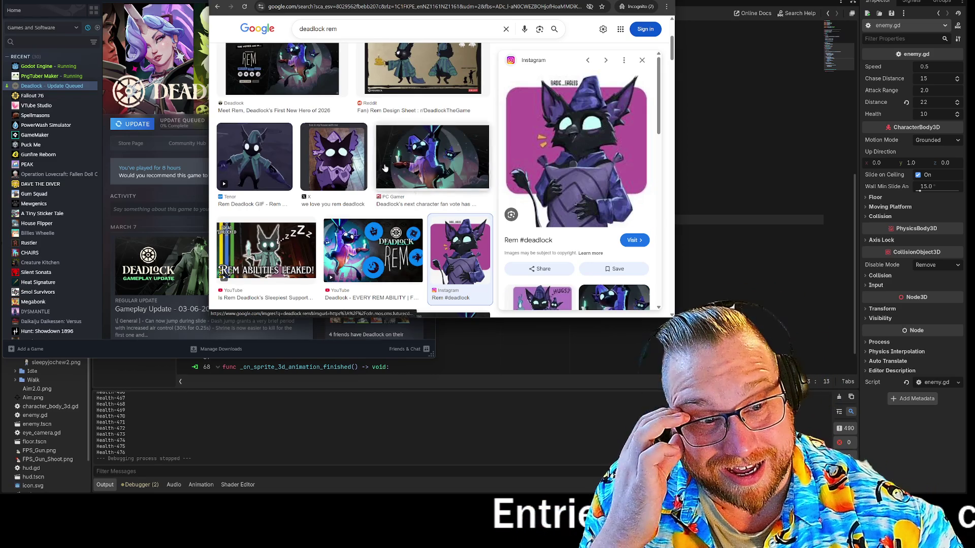
- Enlarge the browser, view The Game Haus Rem artwork, then close the preview and the tab
left_click_drag(673, 317, 809, 432)
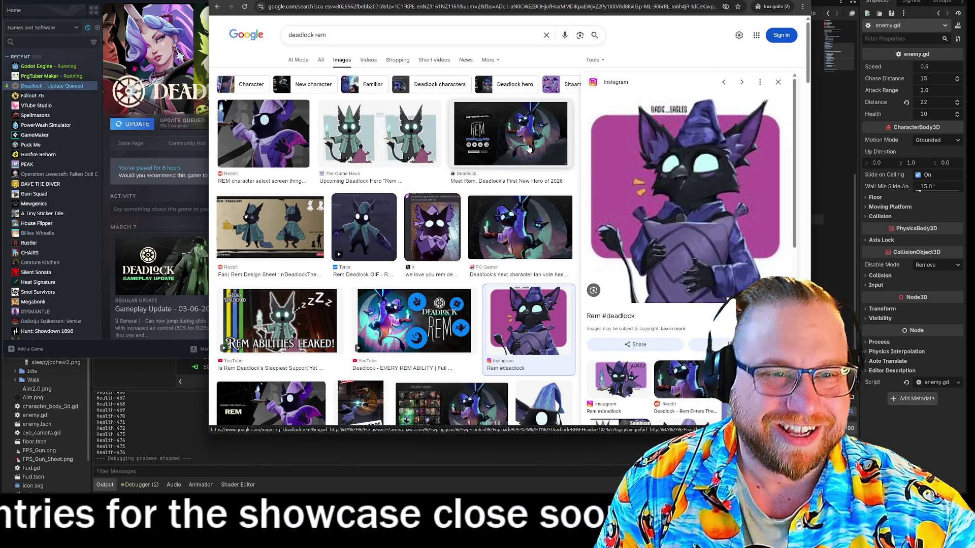
left_click(380, 133)
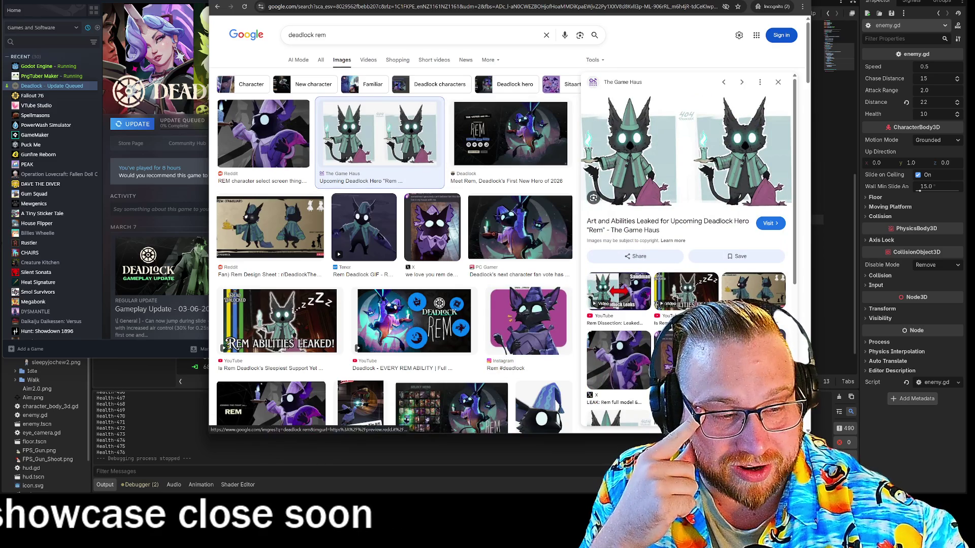
scroll(482, 295, "down", 5)
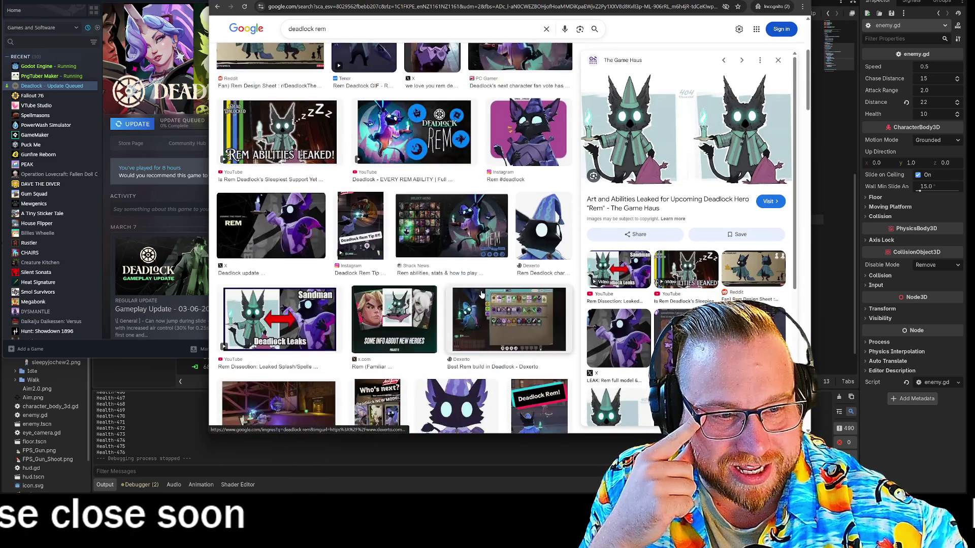
scroll(480, 296, "down", 3)
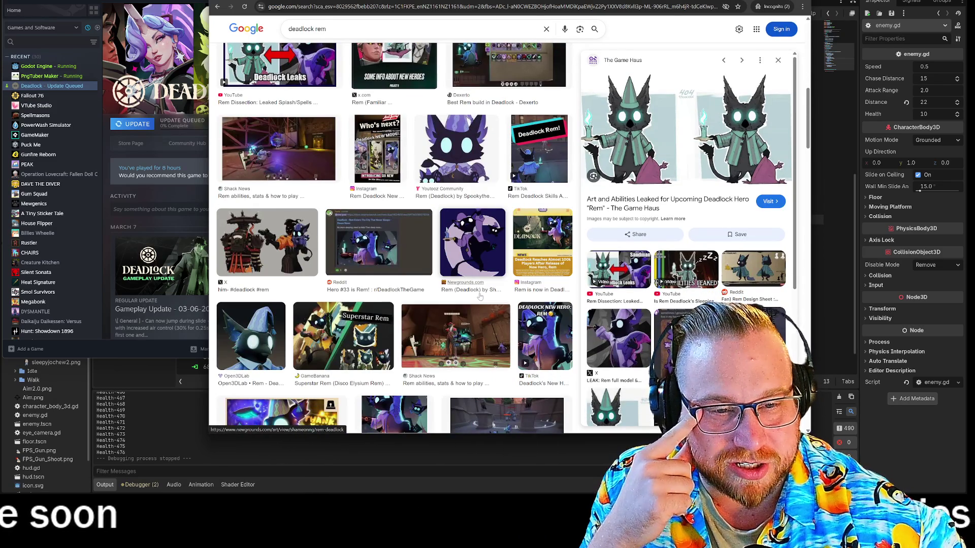
scroll(480, 296, "up", 10)
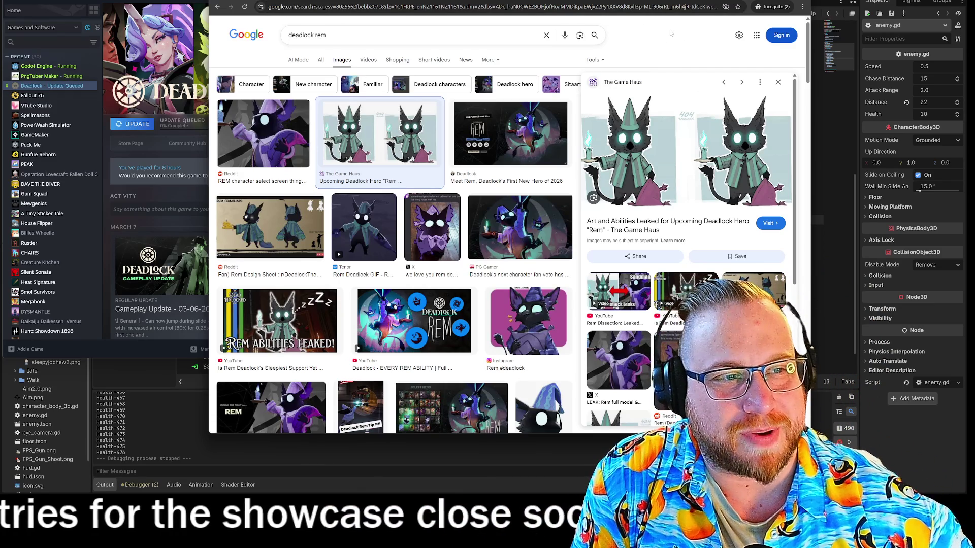
left_click(778, 83)
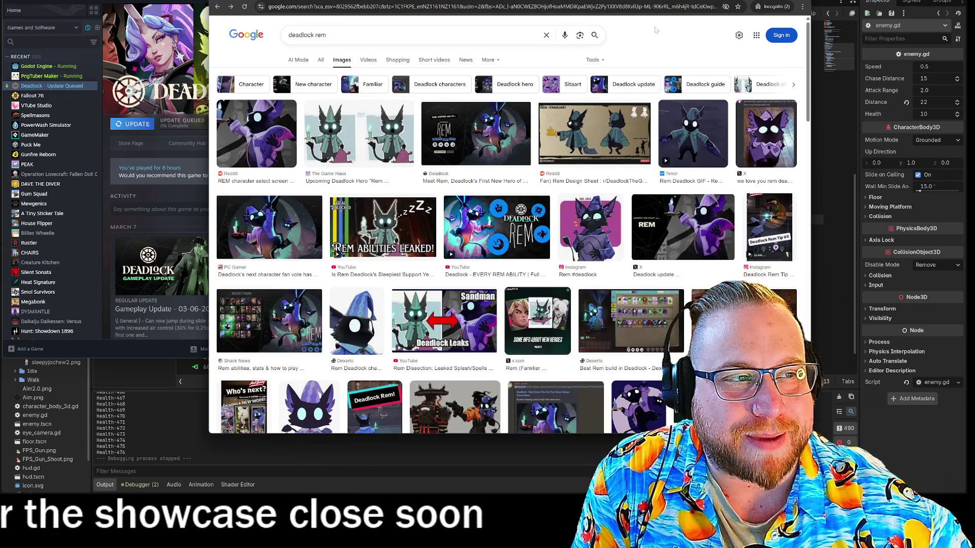
key("ctrl+w")
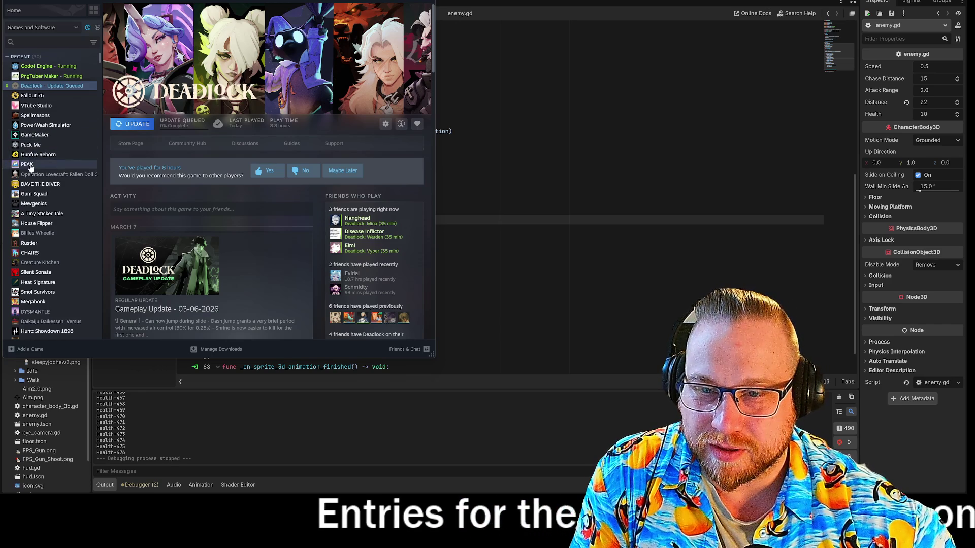
- Launch Spellmasons from Steam and load the saved singleplayer run
left_click(28, 117)
left_click(133, 123)
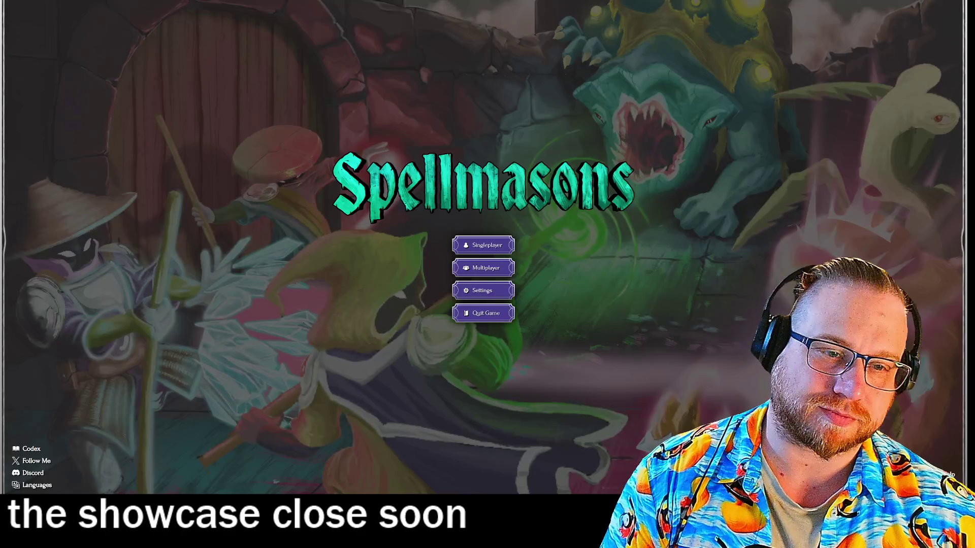
left_click(470, 246)
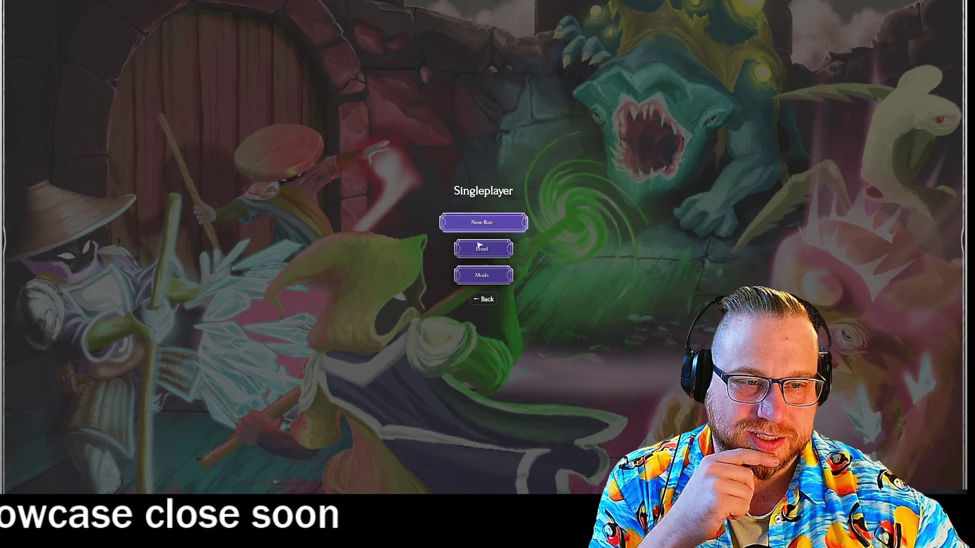
left_click(470, 242)
left_click(171, 48)
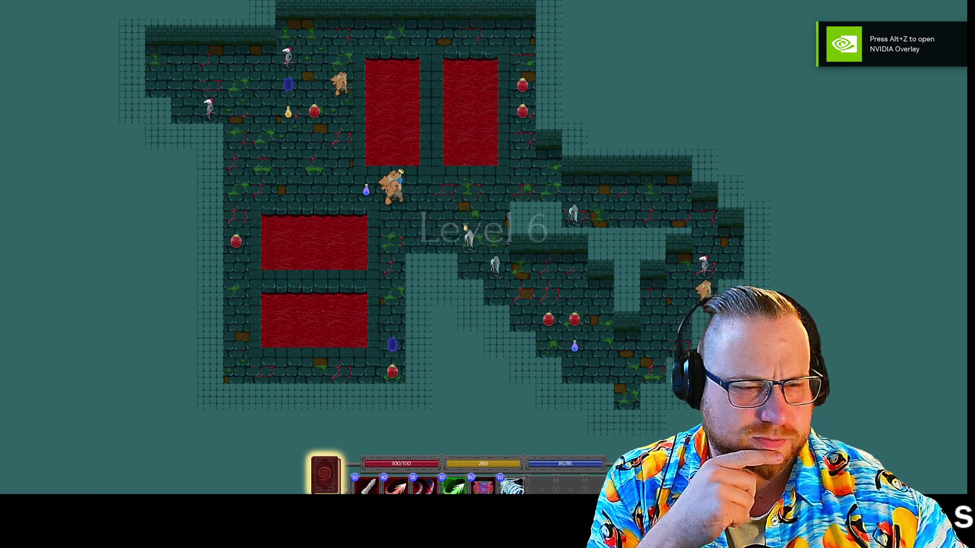
- Pan the camera around the dungeon map
mouse_move(717, 378)
left_mouse_down()
mouse_move(672, 289)
mouse_move(685, 318)
left_mouse_up()
mouse_move(654, 279)
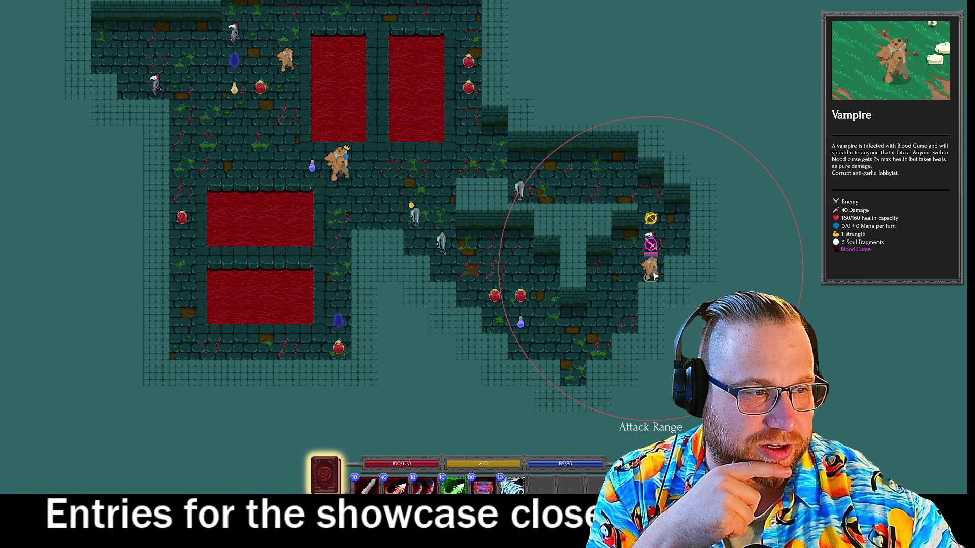
mouse_move(344, 169)
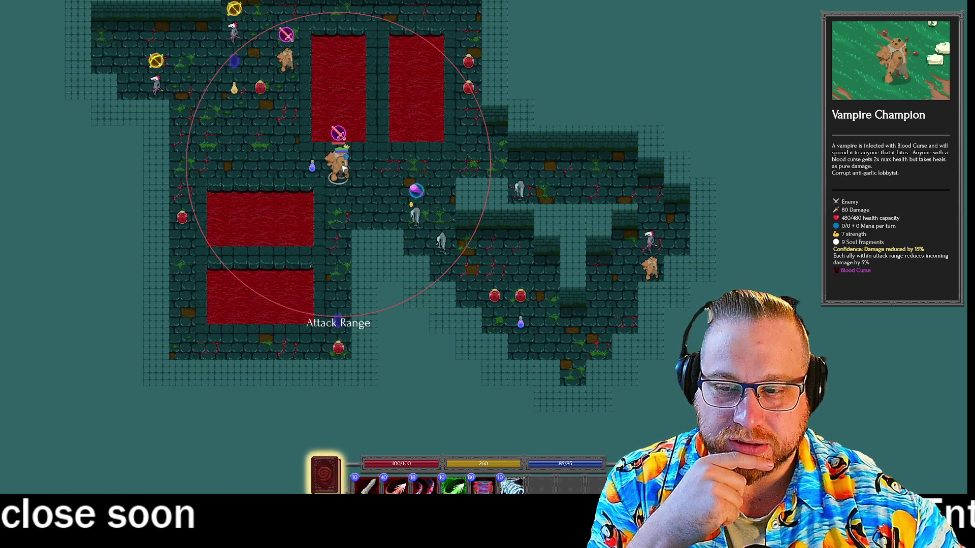
key("w")
key("a")
key("s")
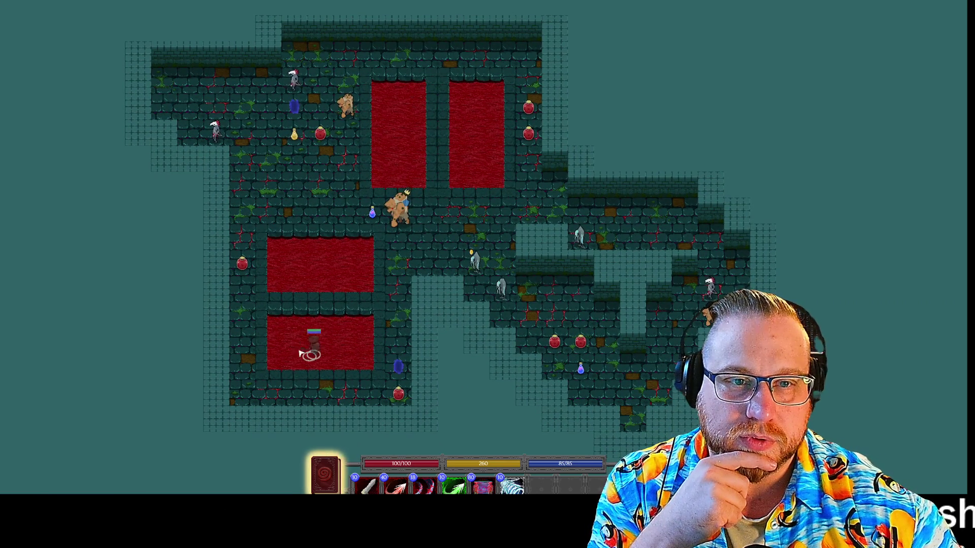
mouse_move(242, 264)
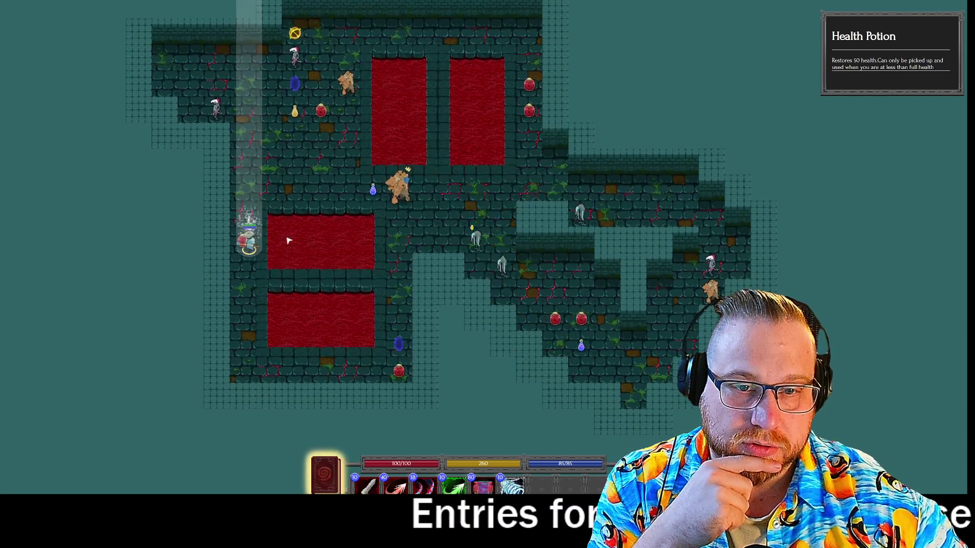
- Cast Clone beside the player and open the skill book to Plague Doctor Mask
key("5")
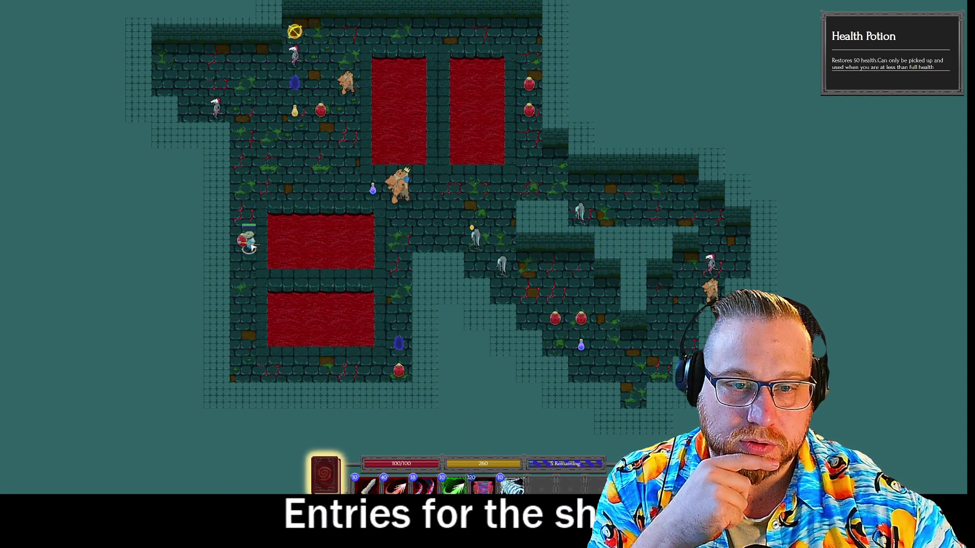
left_click(287, 226)
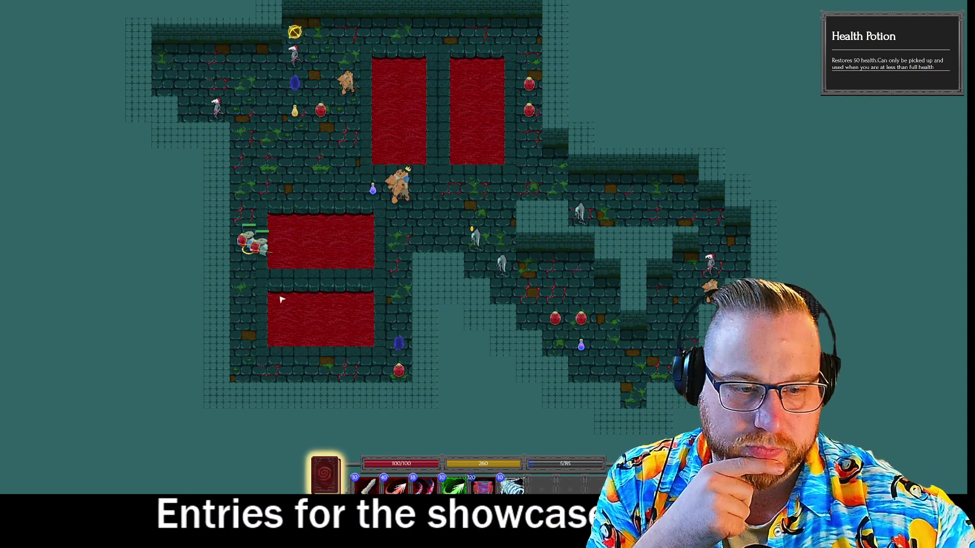
key("2")
key("Tab")
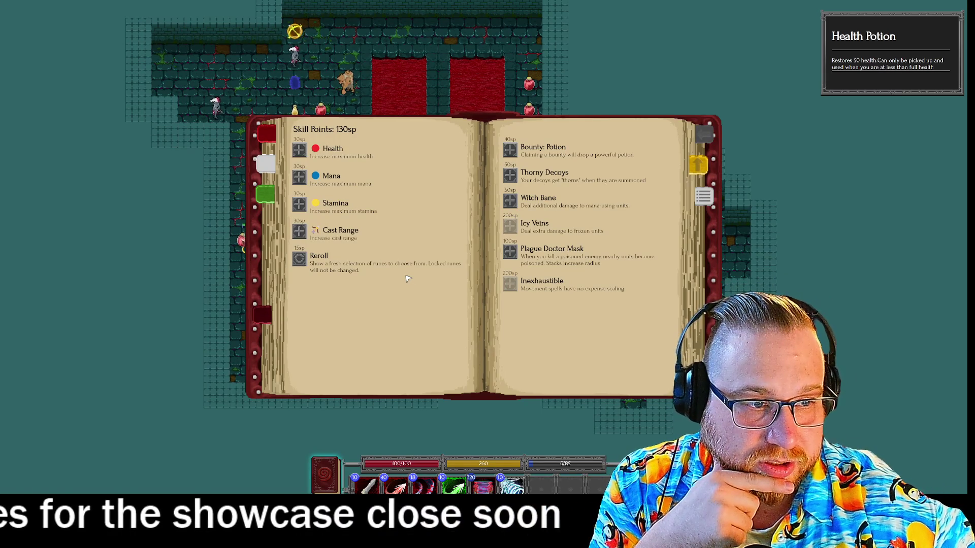
mouse_move(514, 254)
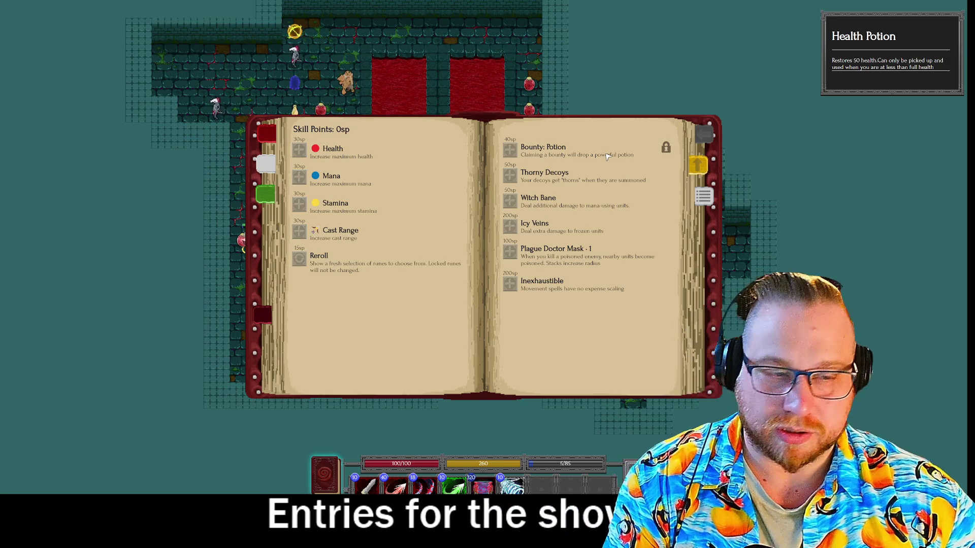
- Queue an arrow spell and Heavy Slash, attempt the cast, then clear the spell queue
key("Escape")
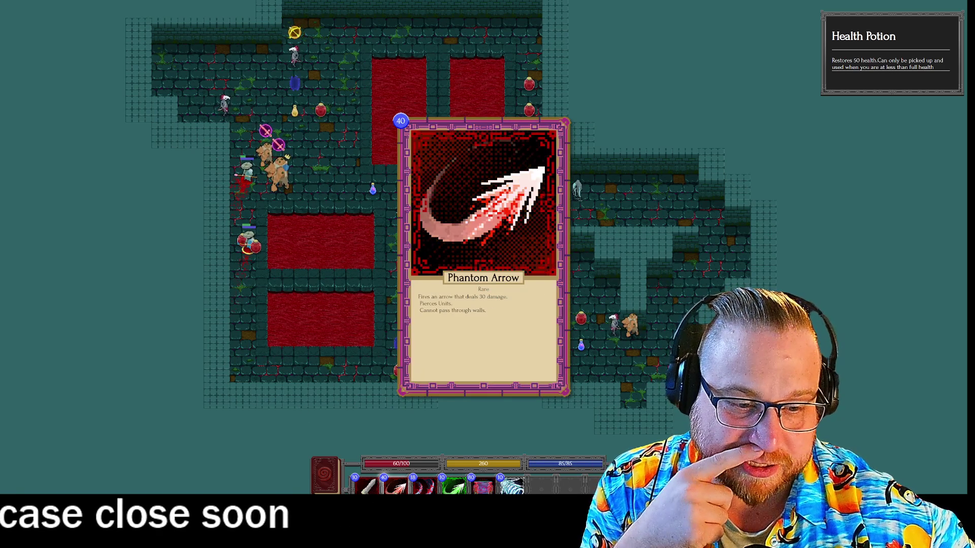
left_click(327, 370)
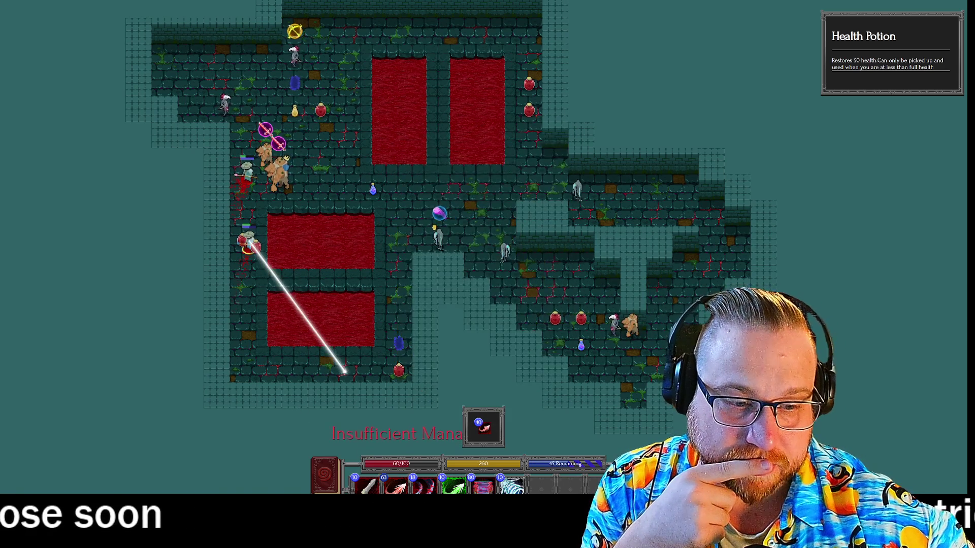
key("3")
left_click(341, 372)
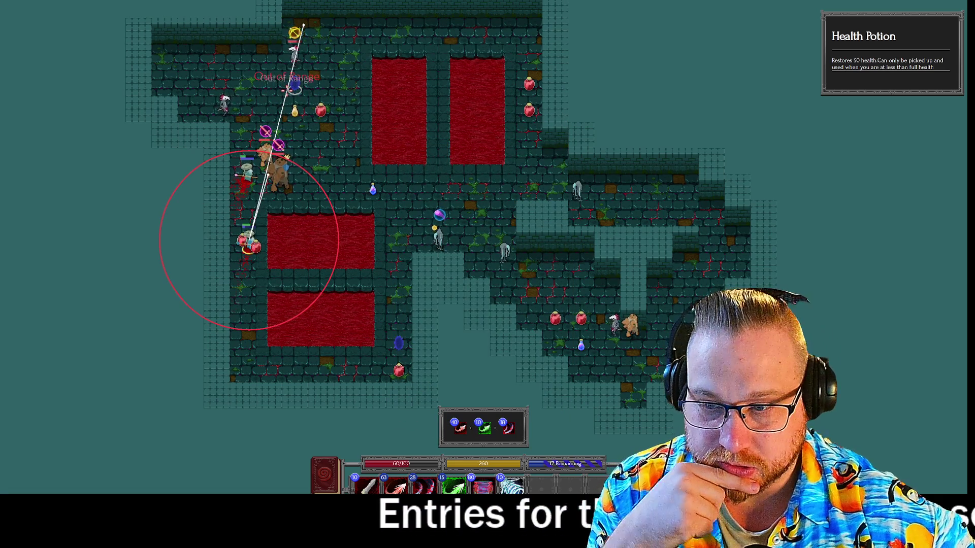
right_click(401, 349)
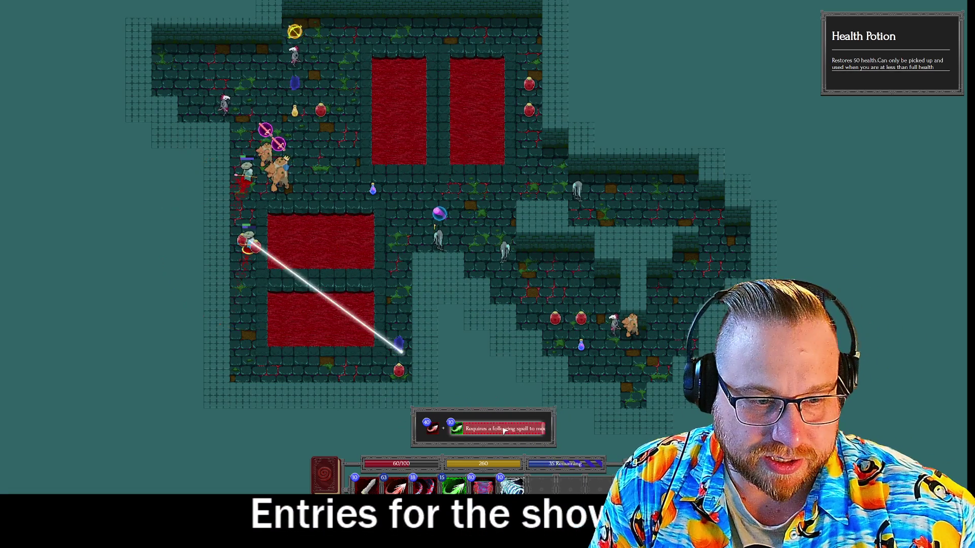
right_click(401, 349)
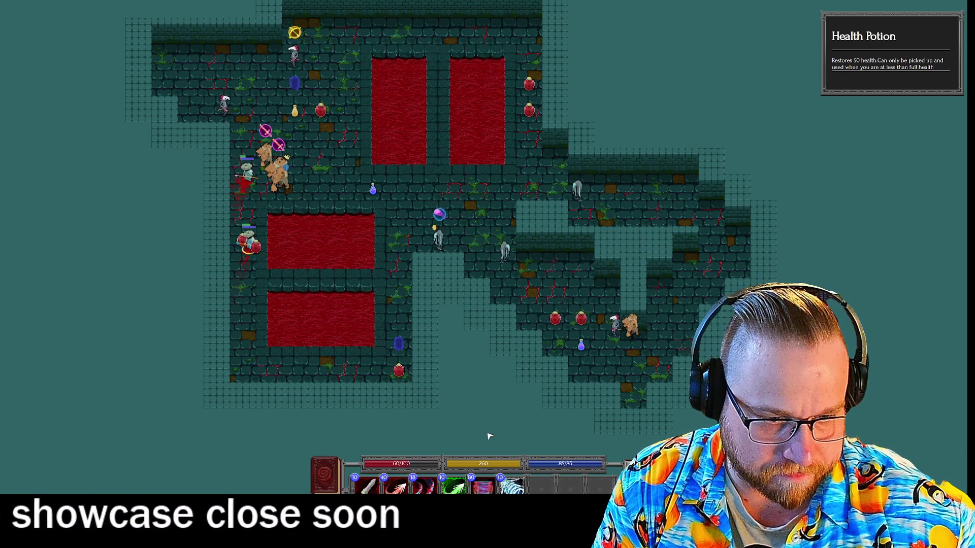
right_click(484, 427)
- Requeue two slashes and Targeting Arrow, grab the potion, cast at the skull, pick Contaminate
mouse_move(424, 486)
key("4")
key("3")
key("3")
key("3")
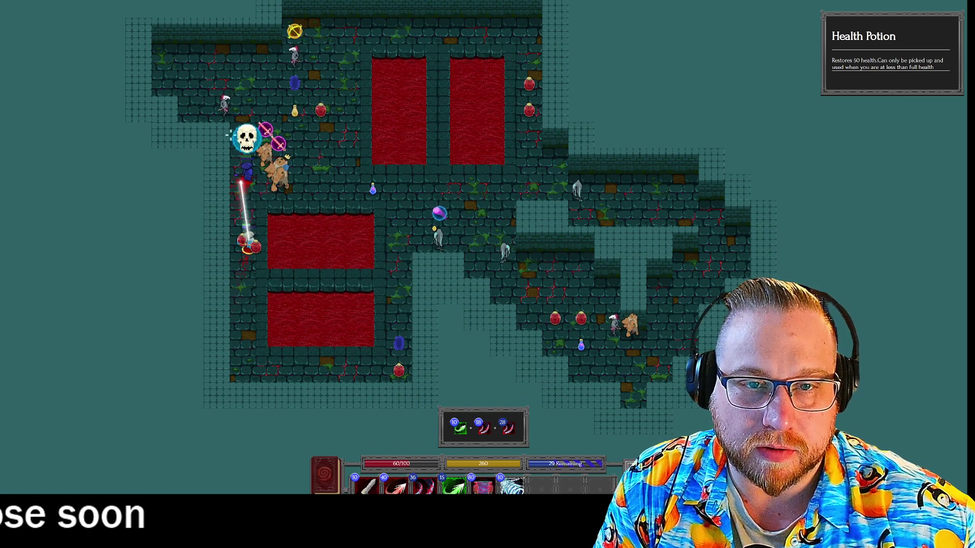
left_click(446, 235)
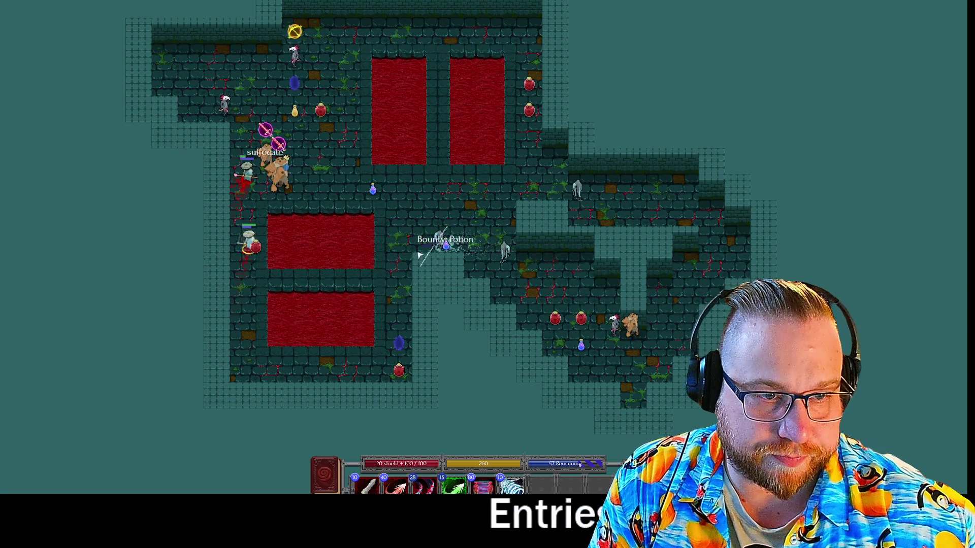
key("4")
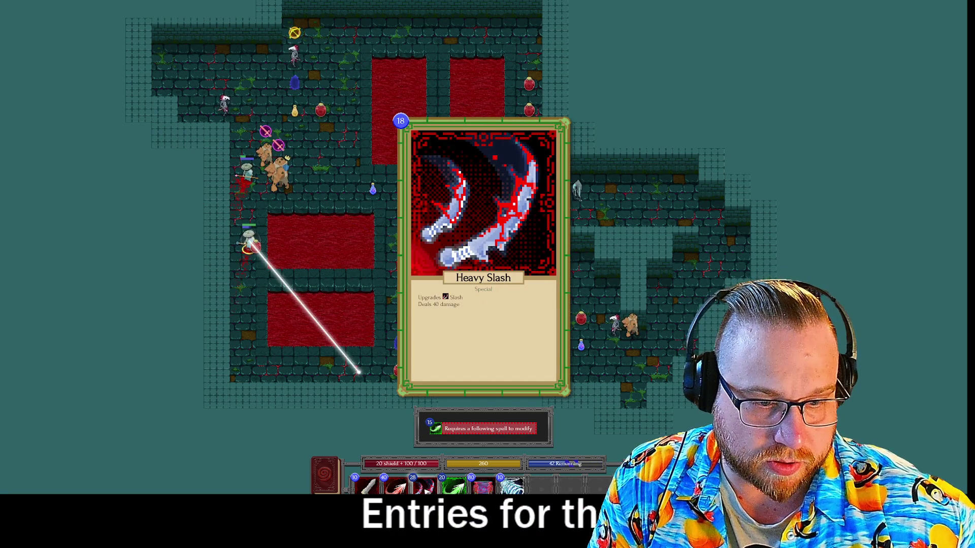
left_click(501, 249)
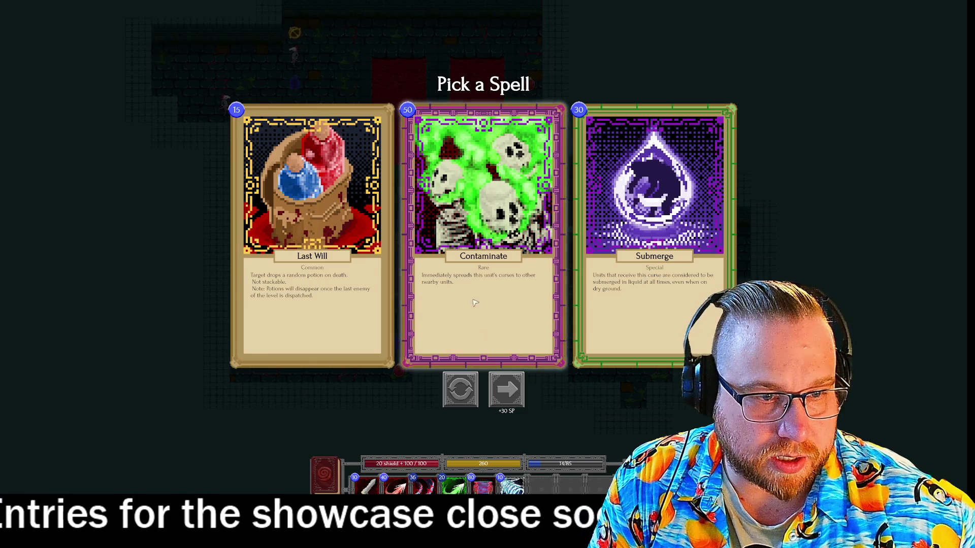
left_click(475, 304)
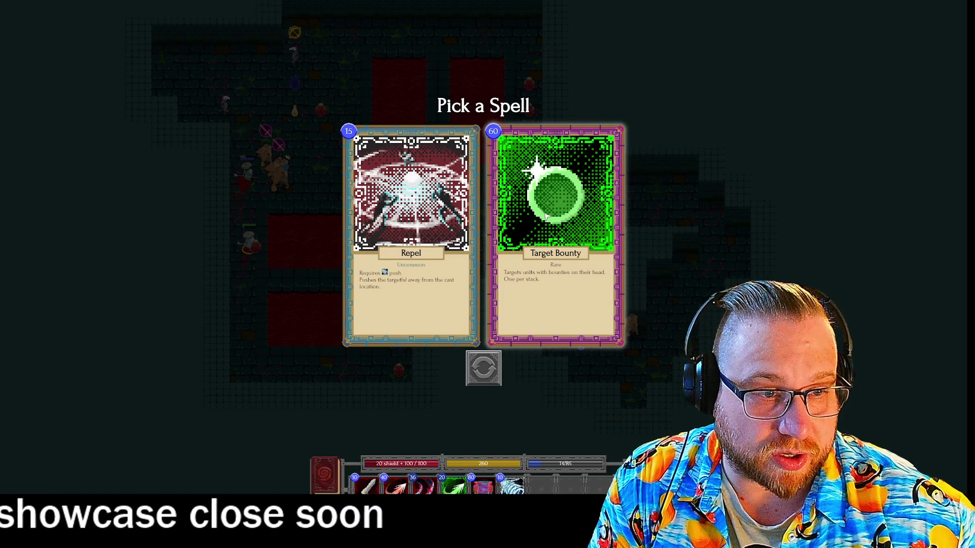
- Take Target Bounty as the reward spell and move the character beside the lower red pool
left_click(546, 218)
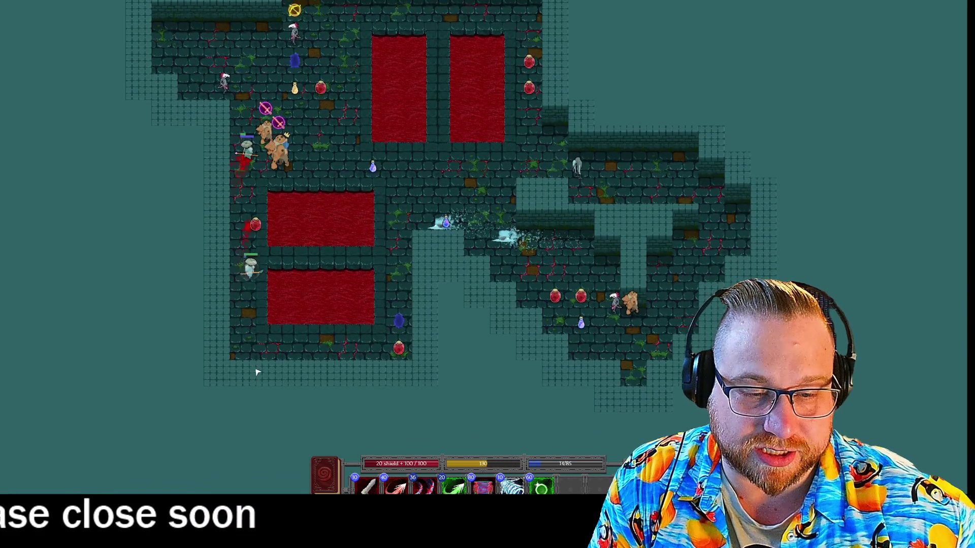
key("space")
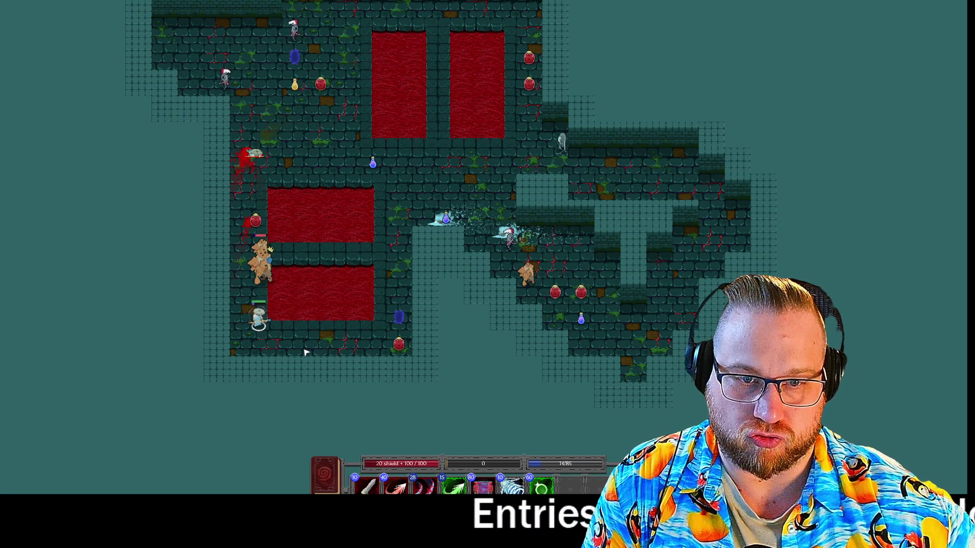
left_click(357, 344)
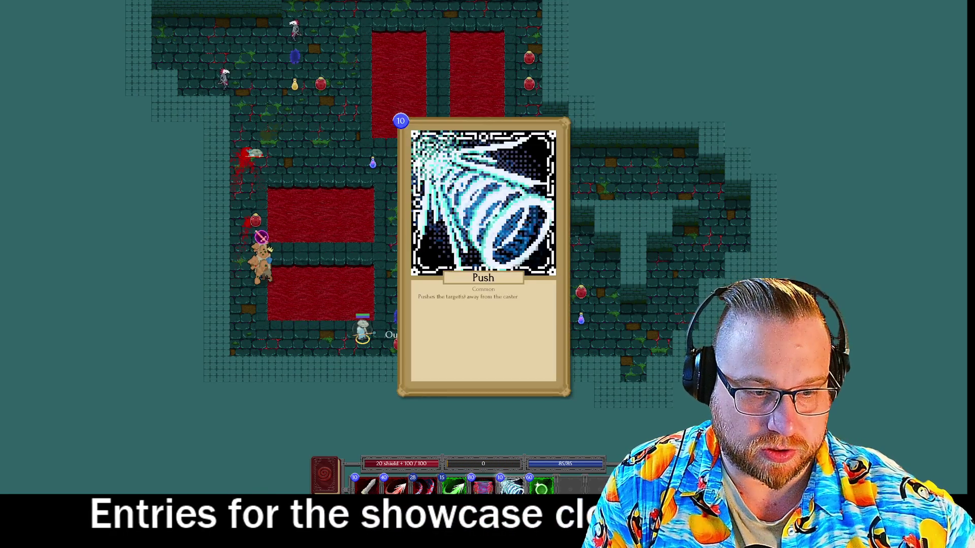
- Cast a Targeting Arrow plus three Heavy Slashes at the enemy
left_click(455, 486)
left_click(424, 486)
left_click(424, 487)
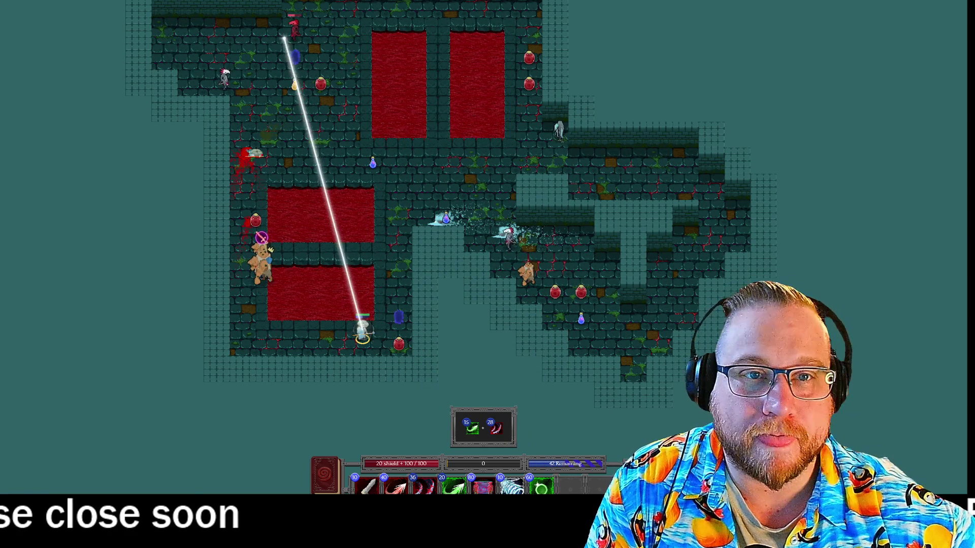
key("3")
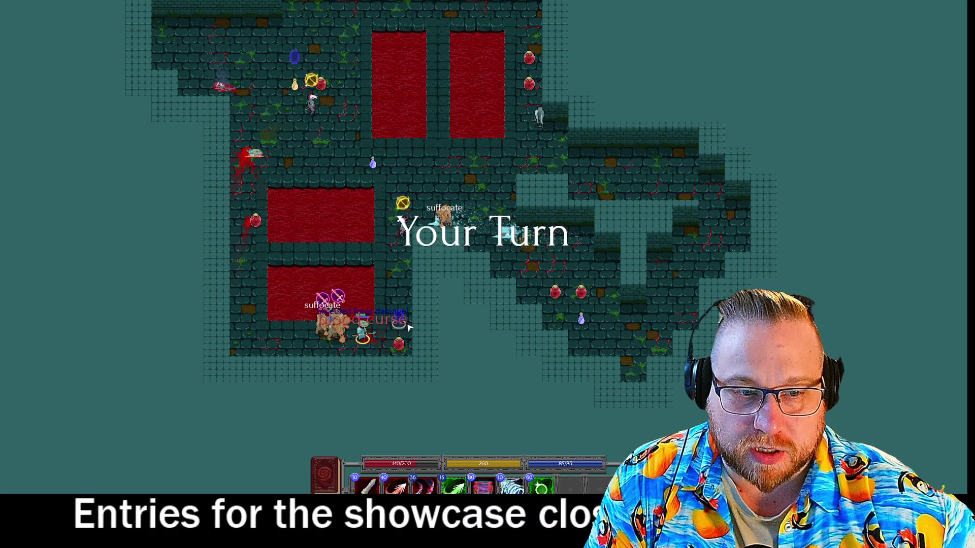
left_click(408, 325)
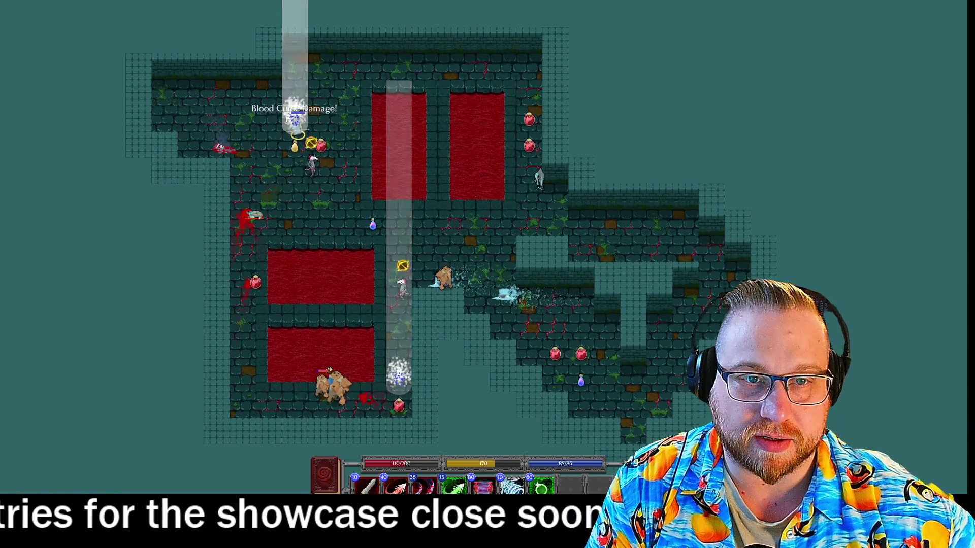
- Cancel a Phantom Arrow and queue two Heavy Slashes, dropping the Targeting Arrow
left_click(396, 485)
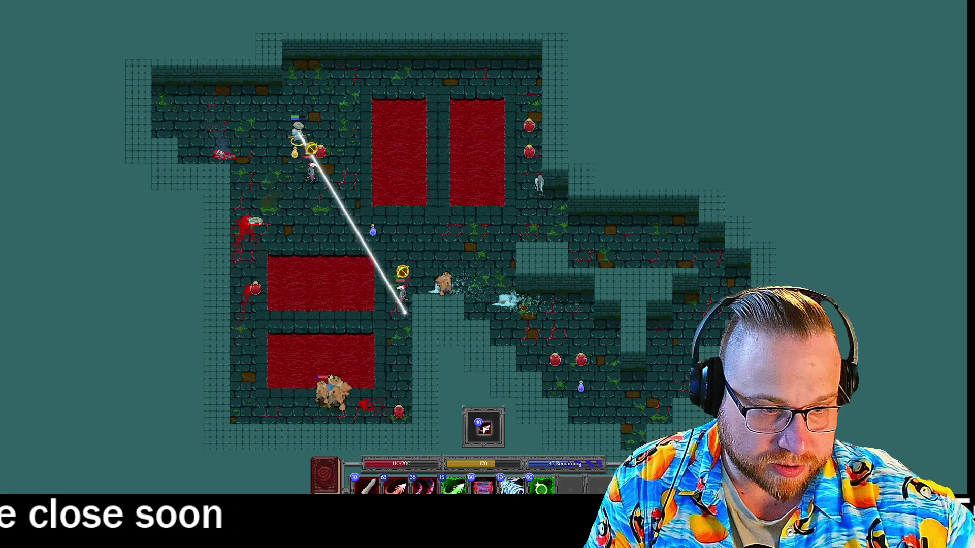
key("Escape")
left_click(454, 486)
left_click(423, 486)
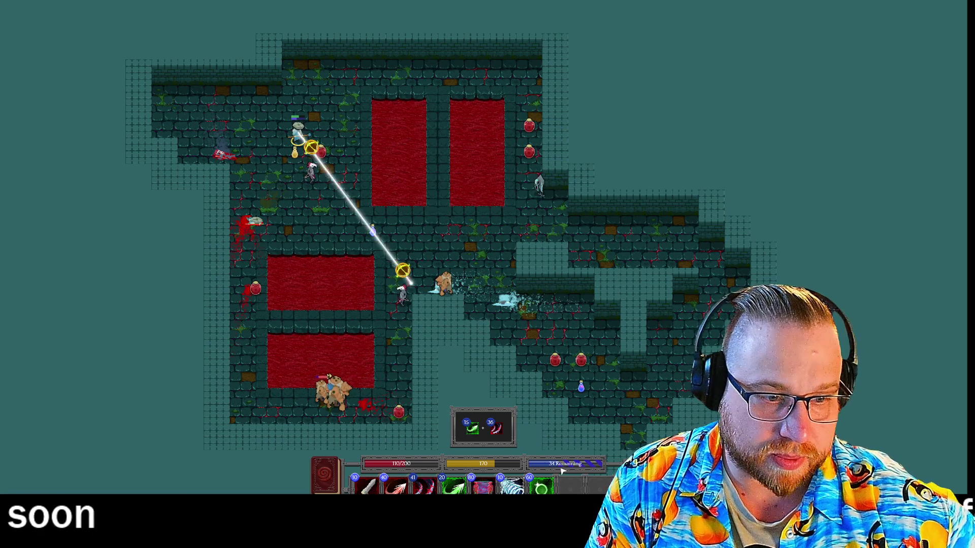
left_click(474, 429)
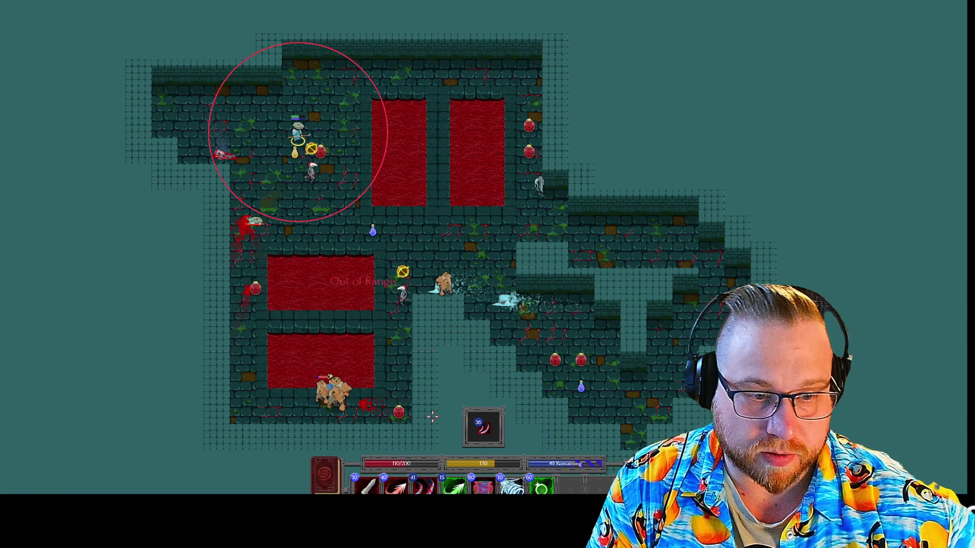
left_click(423, 486)
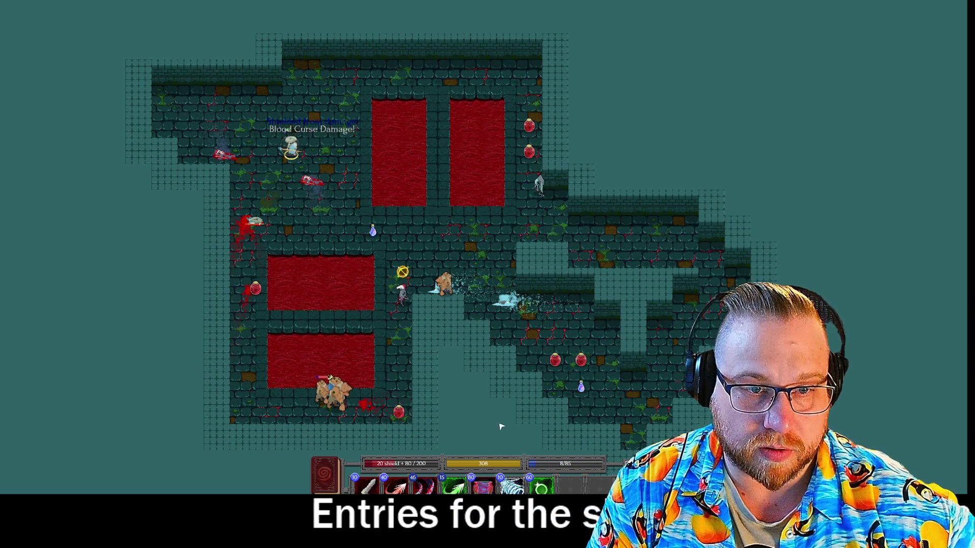
- Queue Push, Targeting Arrow and Heavy Slash for the final attack
mouse_move(423, 486)
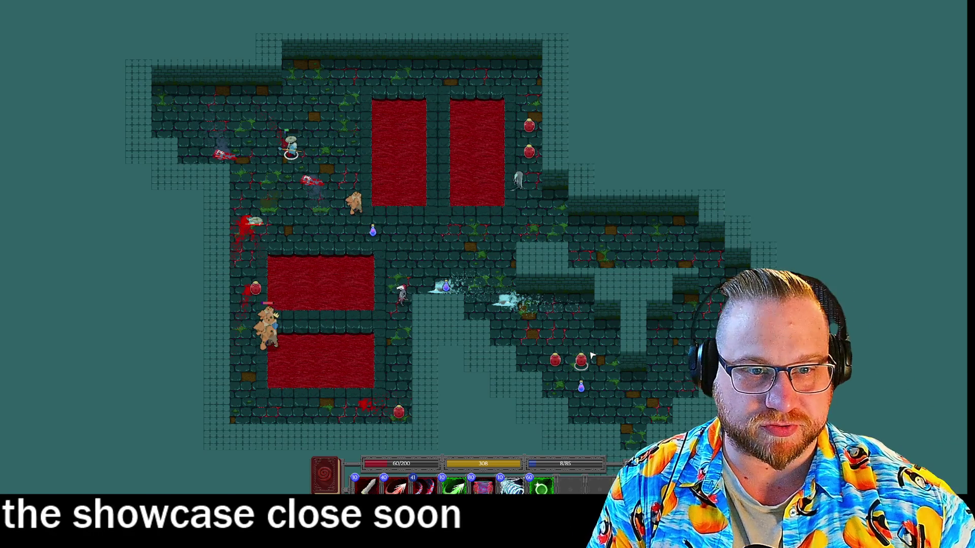
mouse_move(542, 487)
left_click(511, 487)
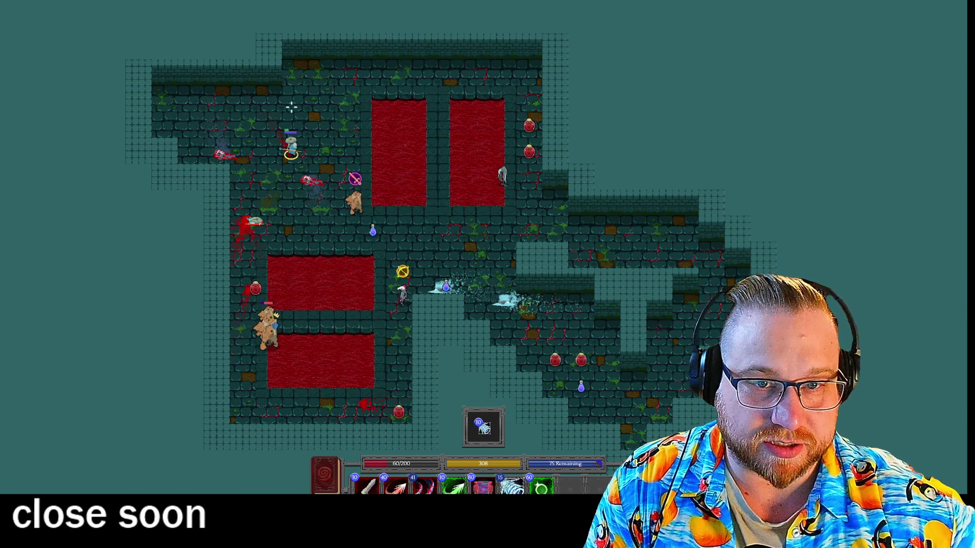
left_click(455, 486)
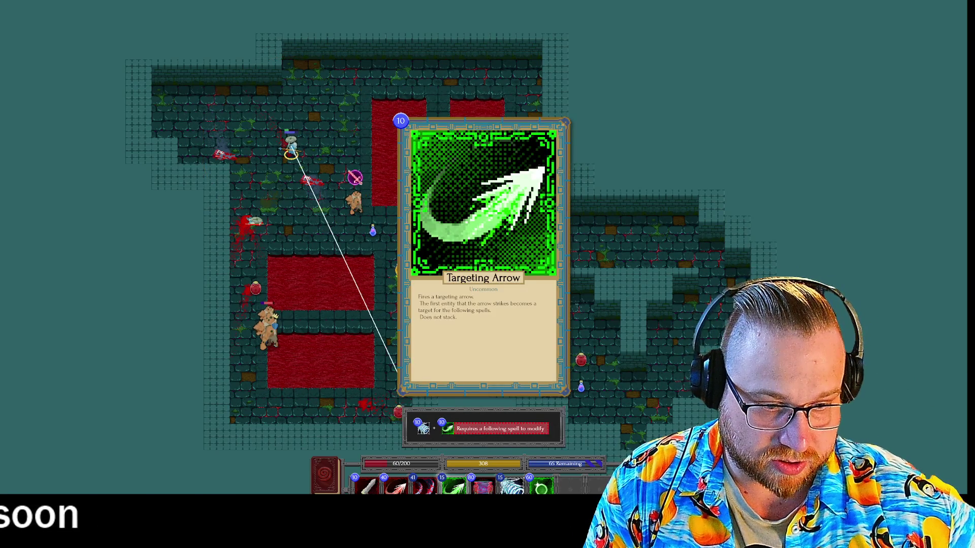
left_click(424, 487)
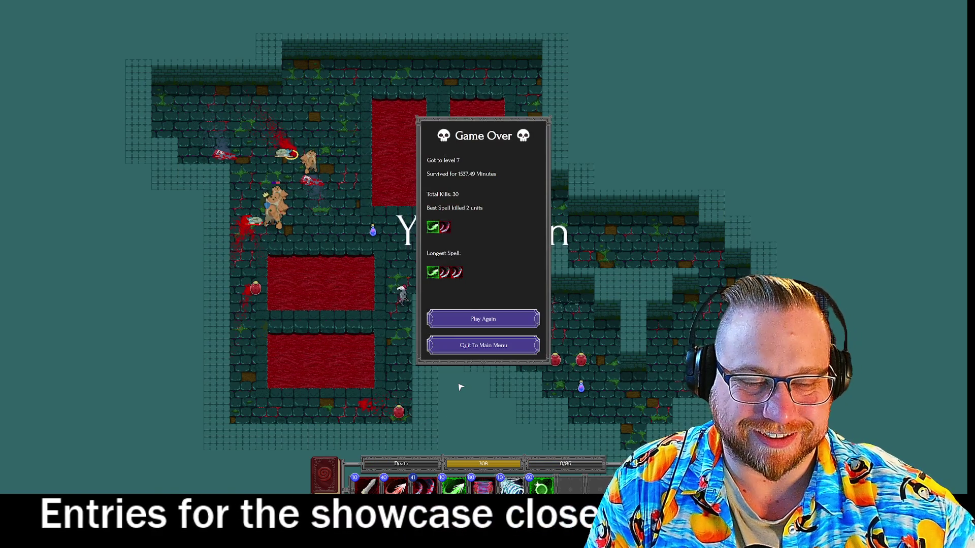
- Quit from the Game Over screen to the desktop, back to enemy.gd's range check
left_click(484, 345)
left_click(483, 313)
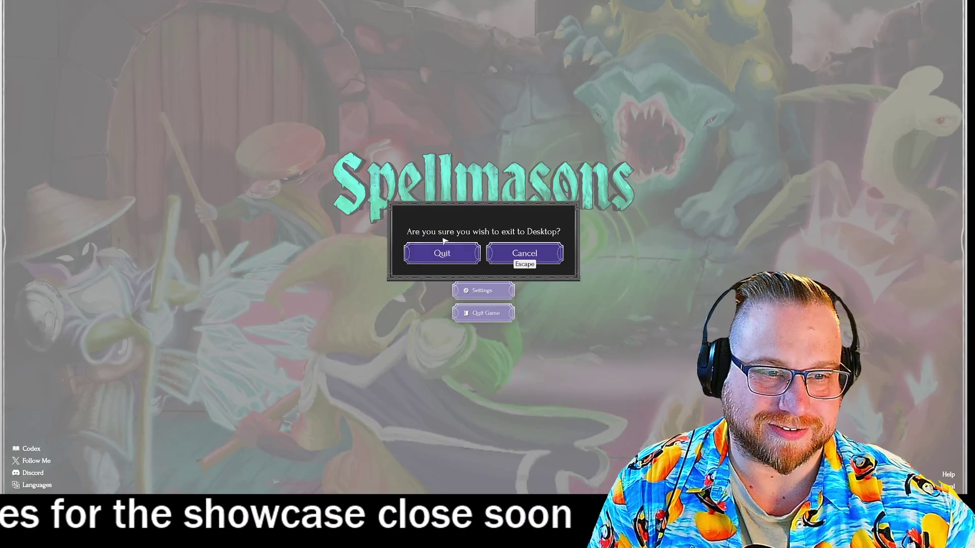
left_click(441, 252)
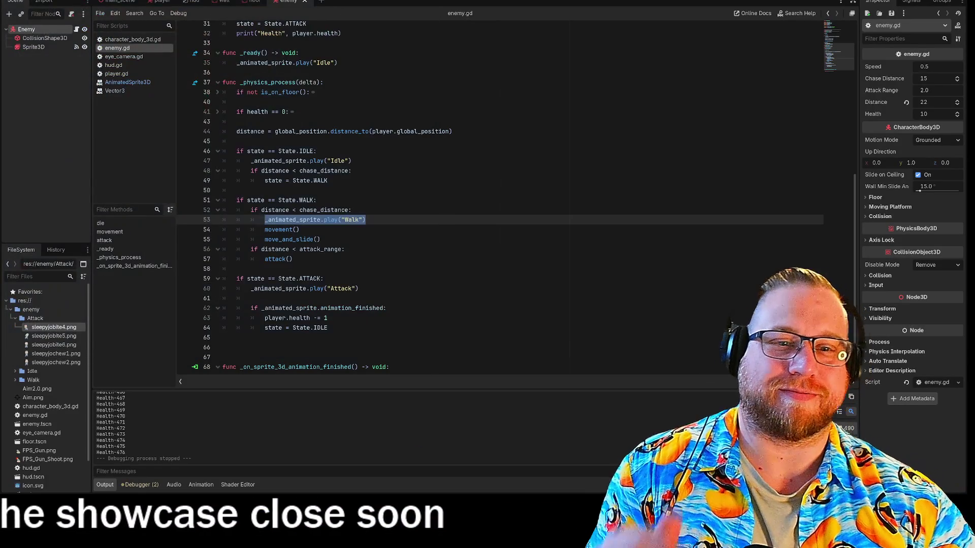
left_click(345, 249)
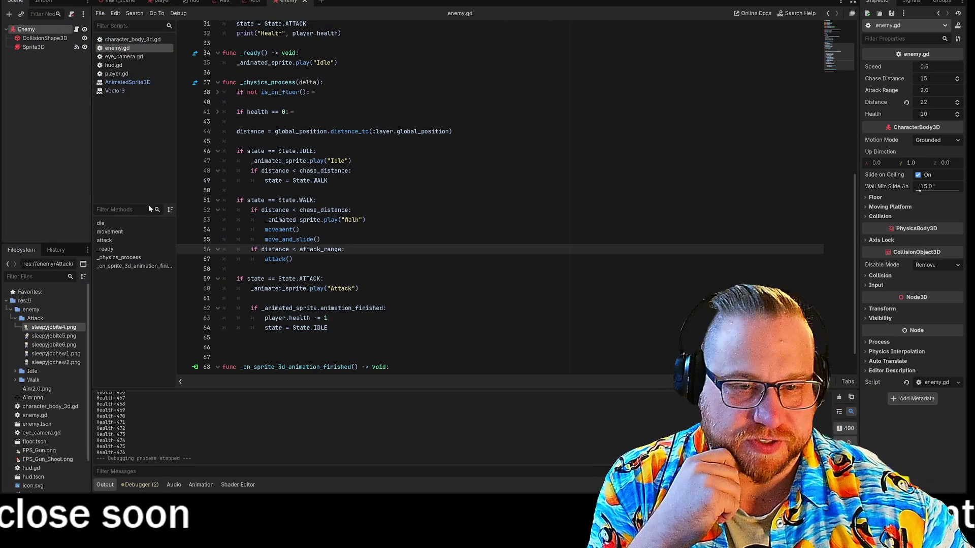
left_click_drag(236, 200, 317, 200)
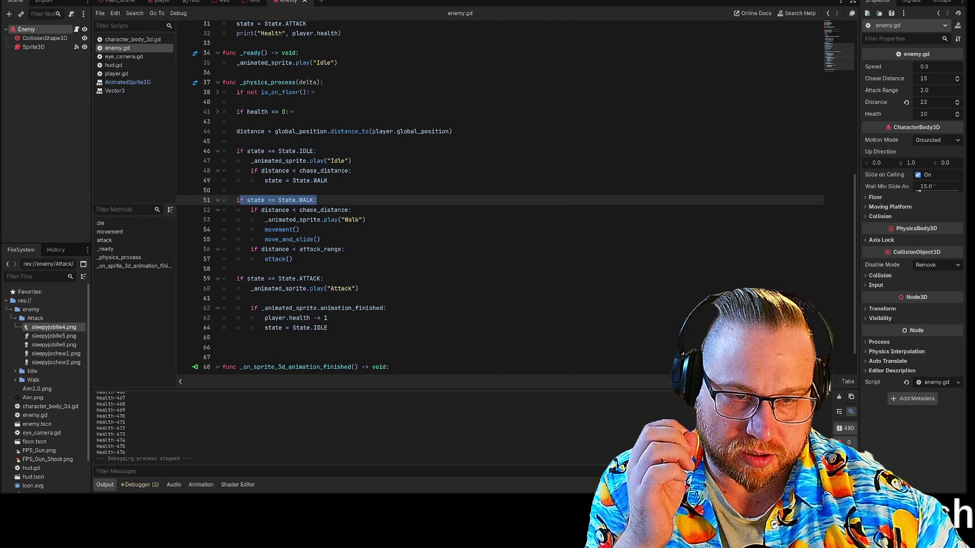
left_click(300, 230)
left_click_drag(236, 150, 316, 151)
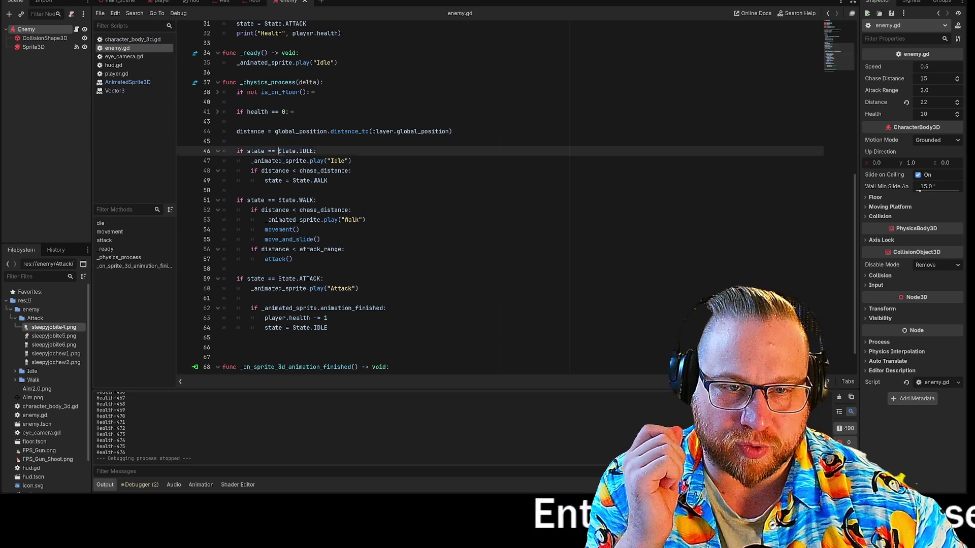
left_click(350, 160)
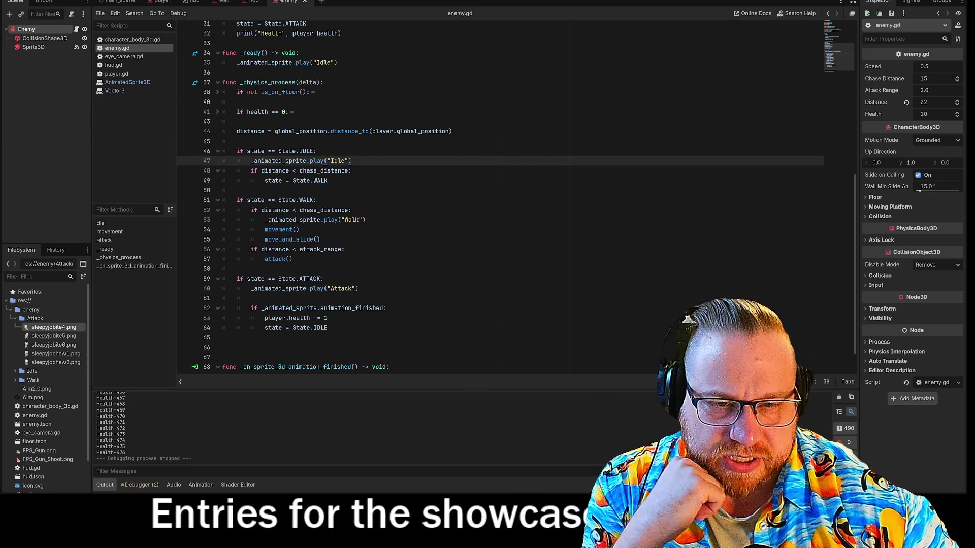
left_click(236, 288)
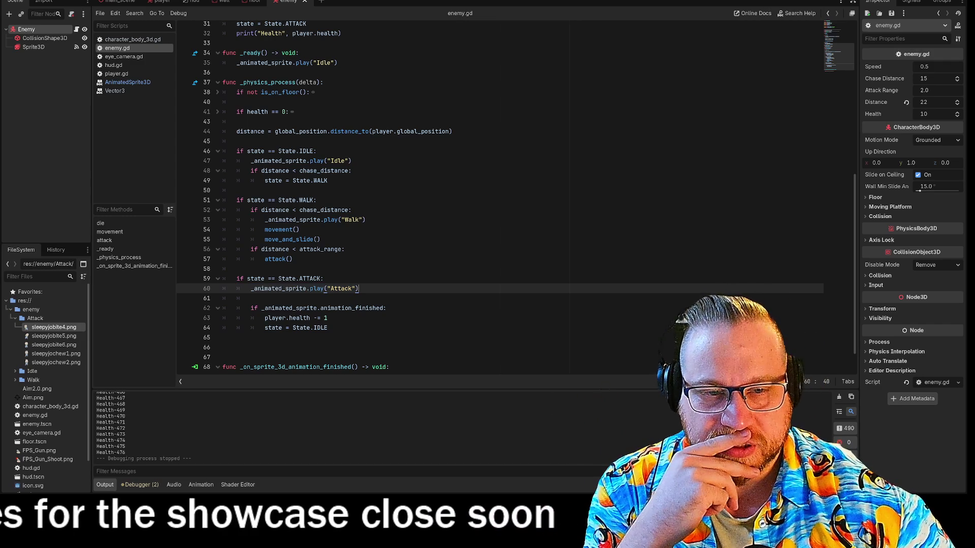
left_click(323, 279)
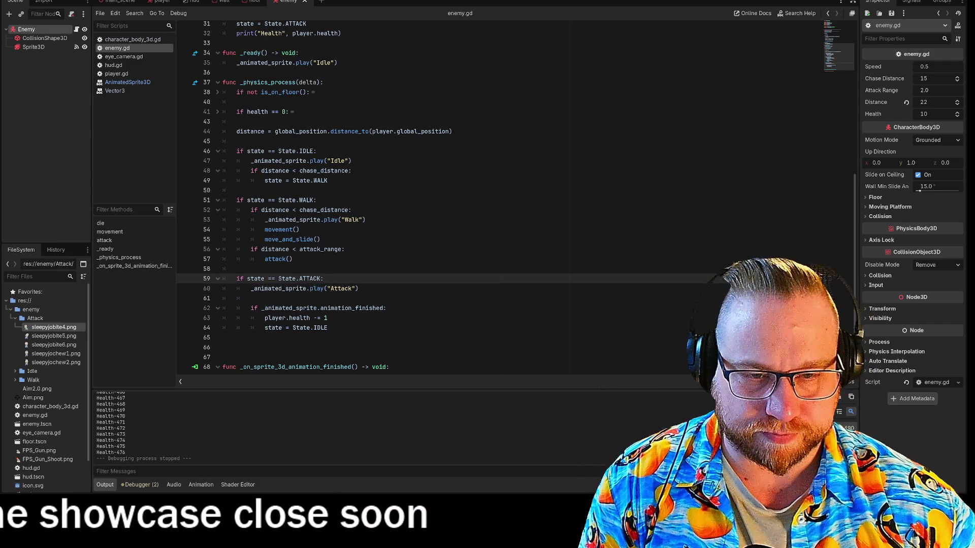
- Insert a line above the indented "Attack" play call and autocomplete `_animated_sprite.animation`
key("Return")
key("Down")
key("Tab")
key("Up")
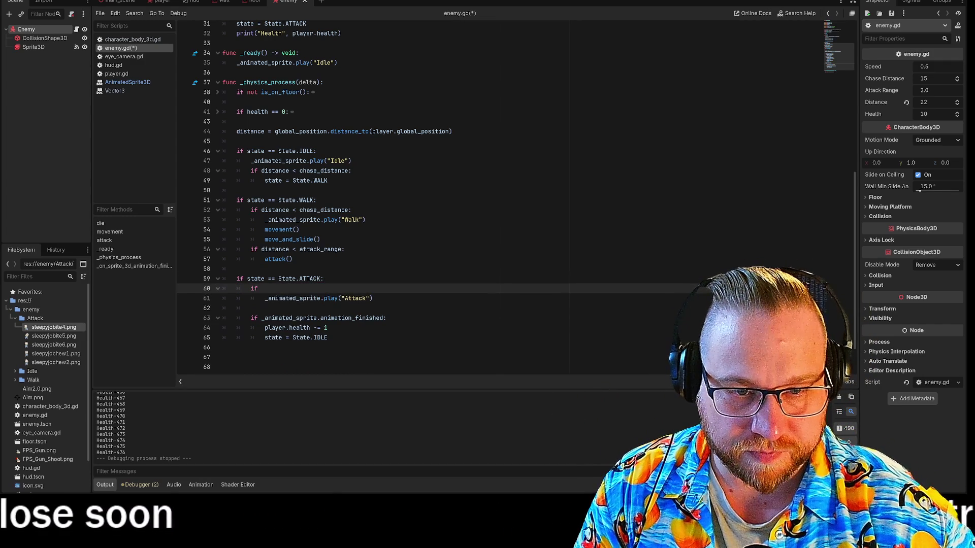
type(" _ani")
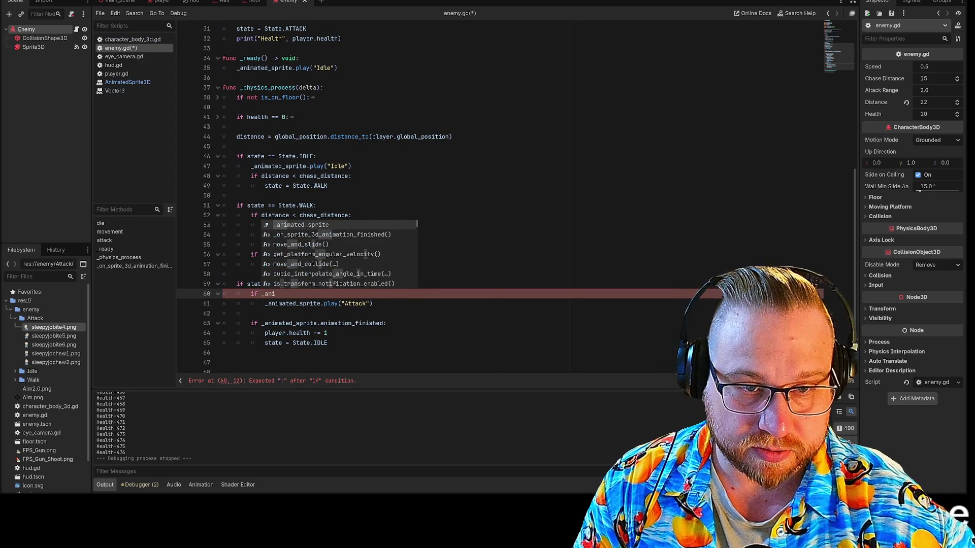
key("Return")
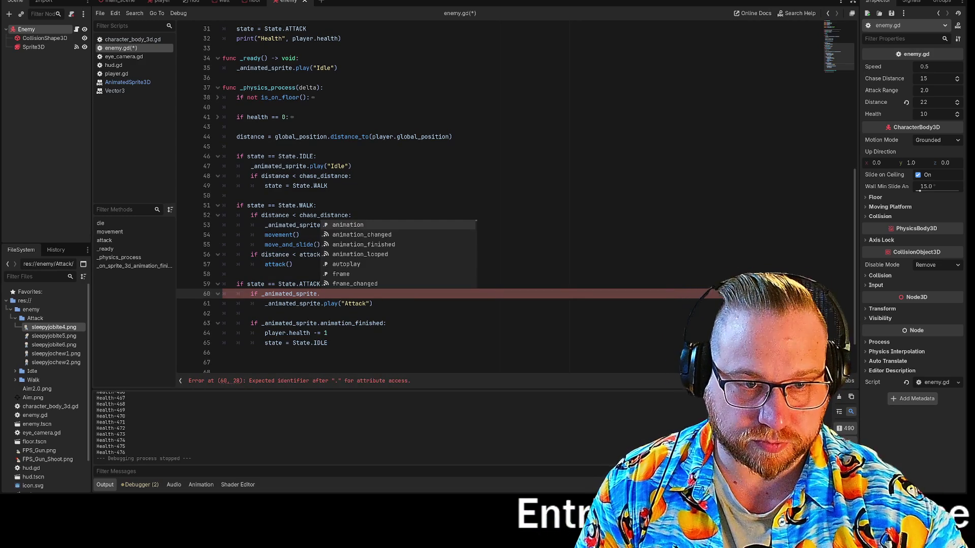
key("Return")
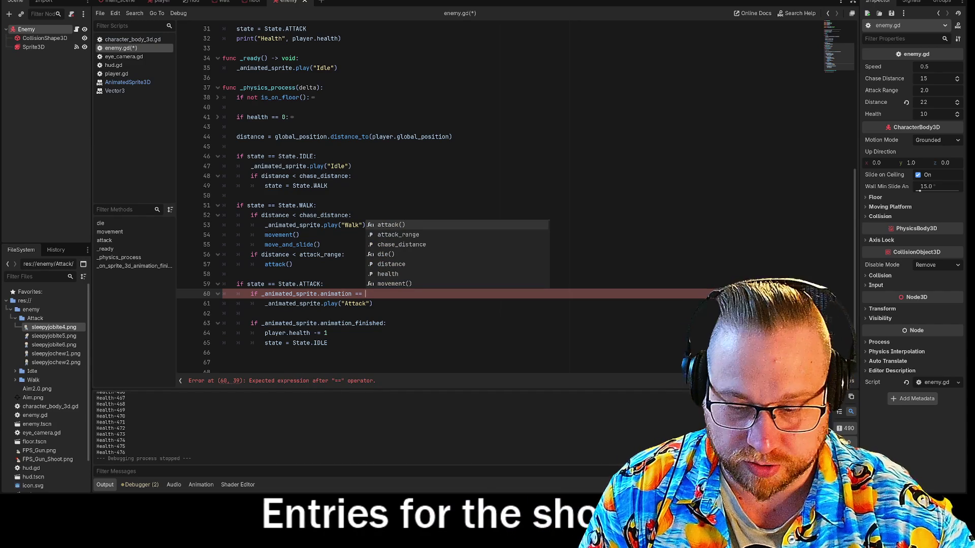
- Try a "Walk" string comparison, then reduce the condition to `if _animated_sprite.animation`
type("\"")
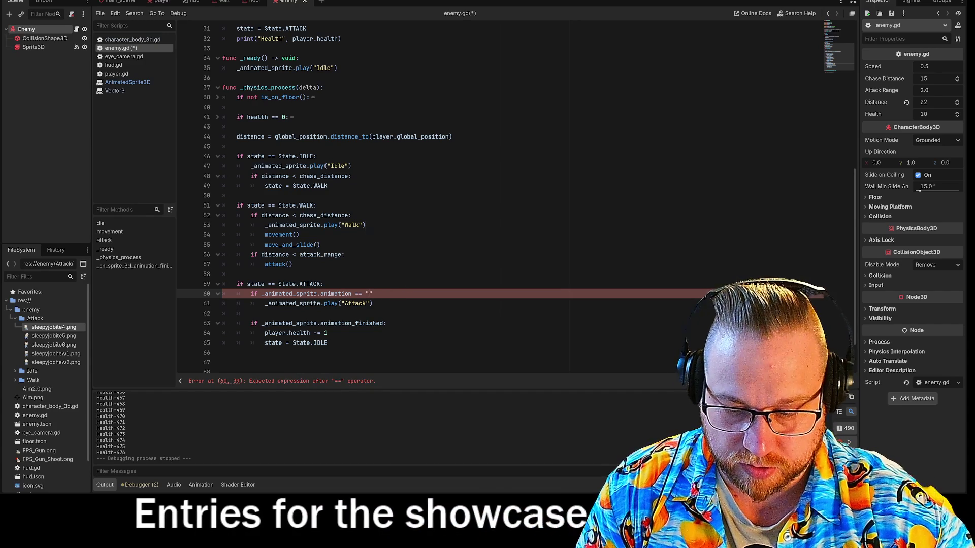
type("walk")
key("Left")
key("Left")
key("Left")
key("BackSpace")
type("W")
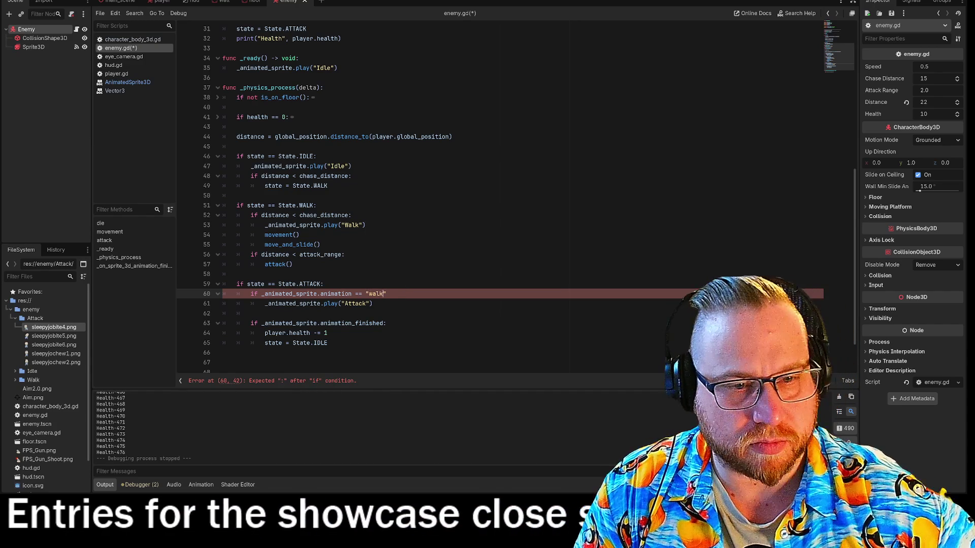
key("BackSpace")
type("w")
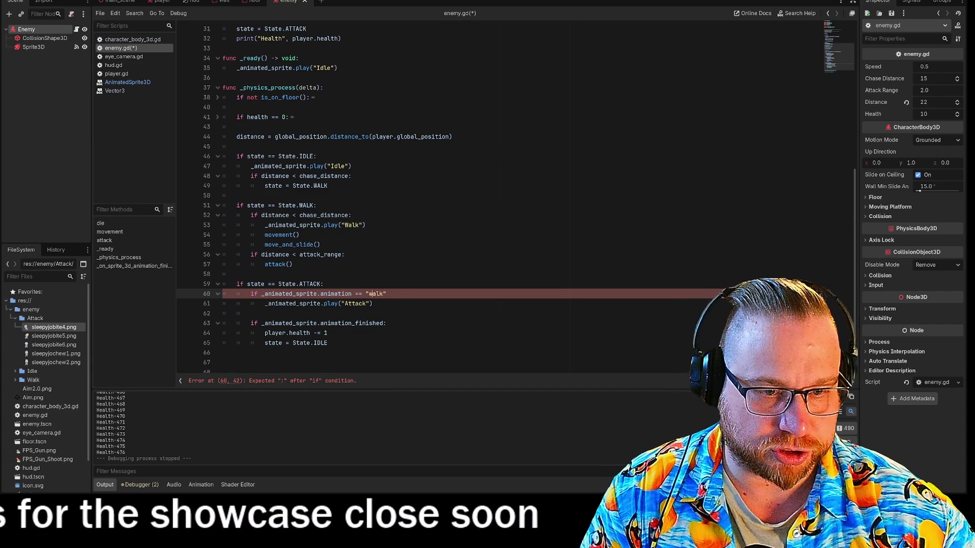
key("Delete")
key("Delete")
key("Delete")
key("BackSpace")
type("Walk")
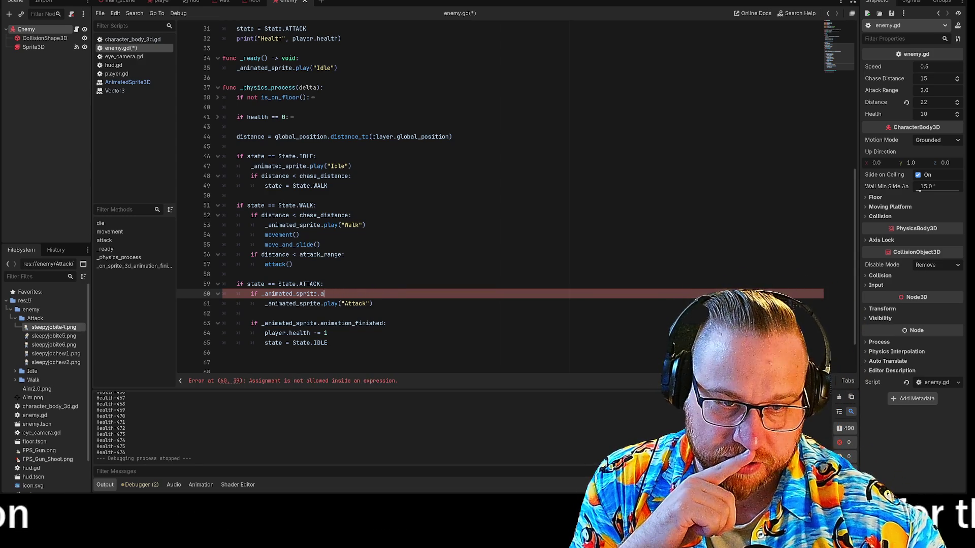
type("nim")
key("Return")
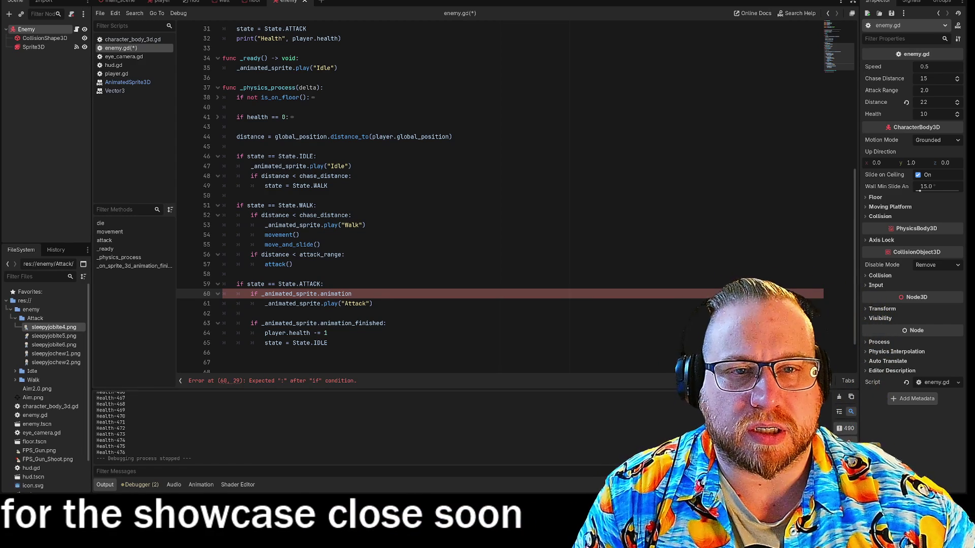
scroll(457, 198, "up", 4)
scroll(456, 198, "up", 5)
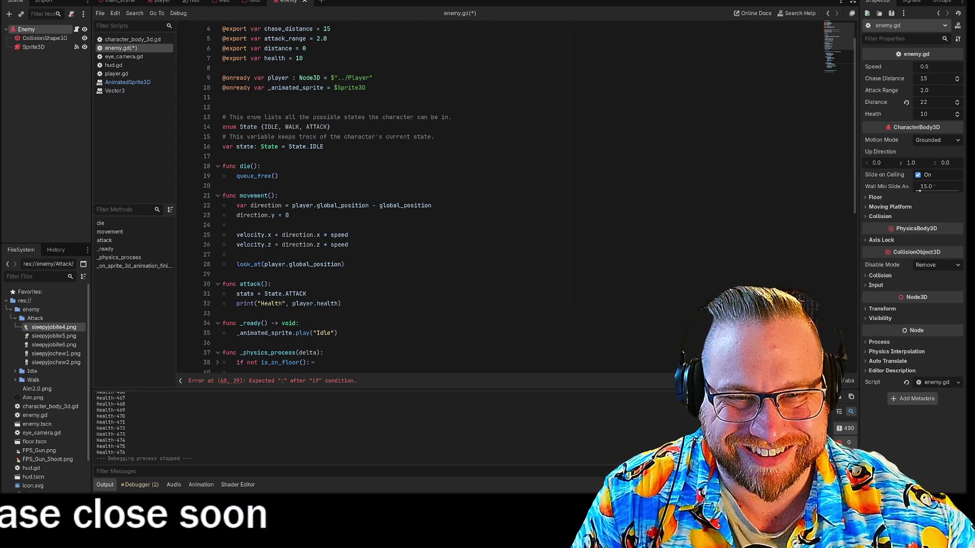
- Delete the comments above `var state` and `enum State`, plus the leftover blank line
left_click_drag(435, 137, 168, 136)
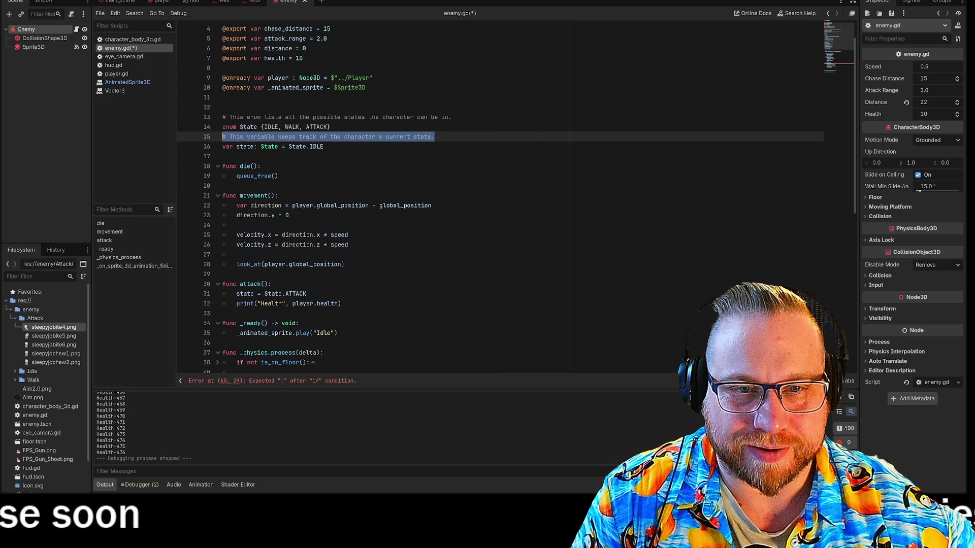
key("BackSpace")
key("Up")
key("Up")
key("shift+End")
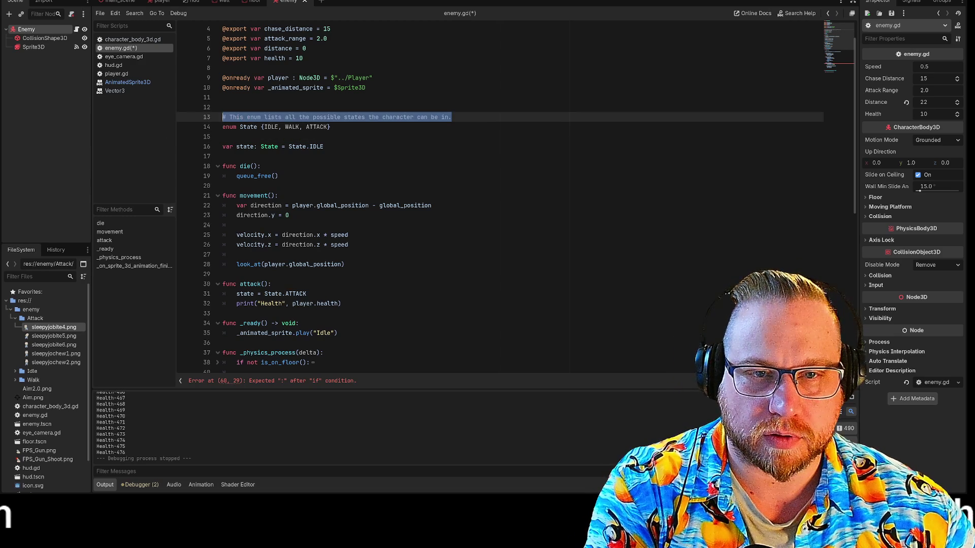
key("Down")
key("Down")
key("Delete")
key("End")
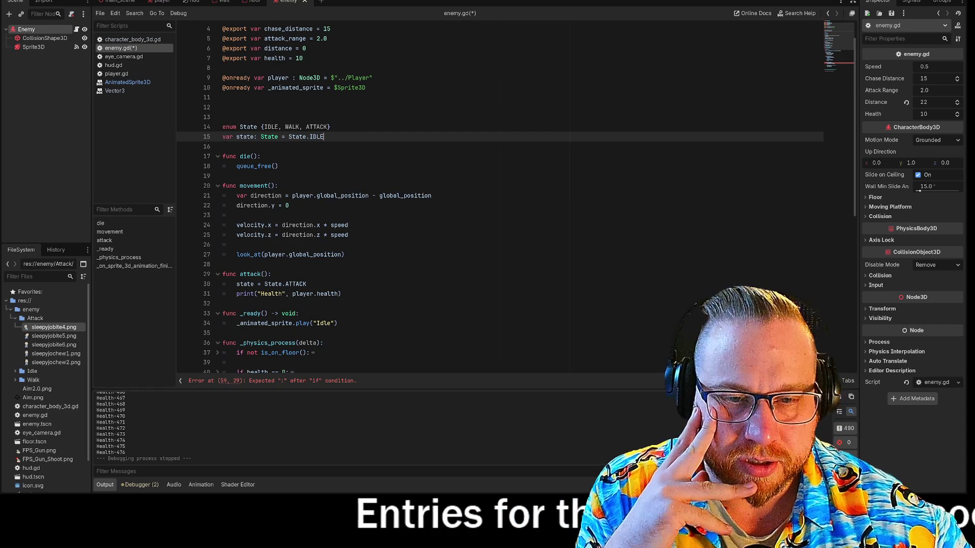
- Review the ATTACK, health print, range, WALK, animation_finished and health decrement lines
scroll(500, 198, "down", 3)
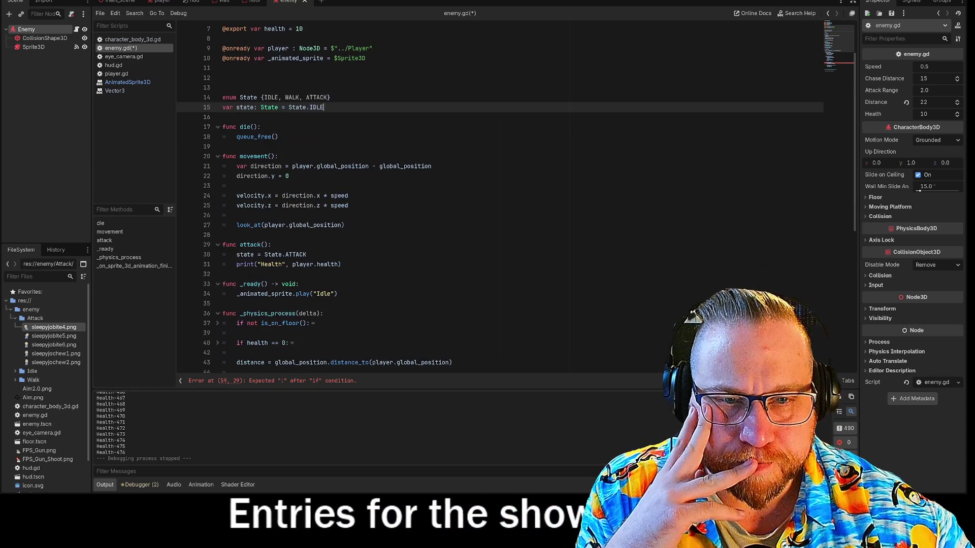
scroll(500, 198, "down", 2)
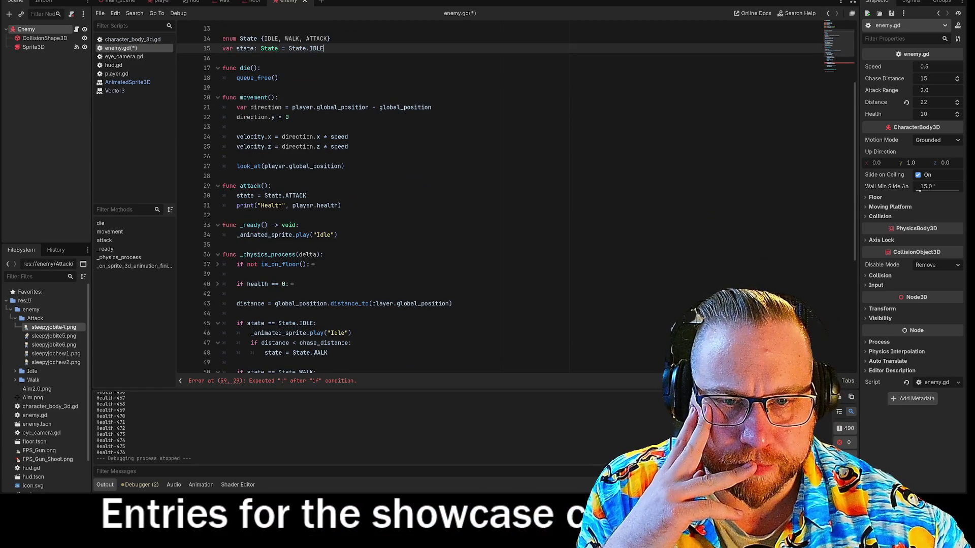
left_click(307, 166)
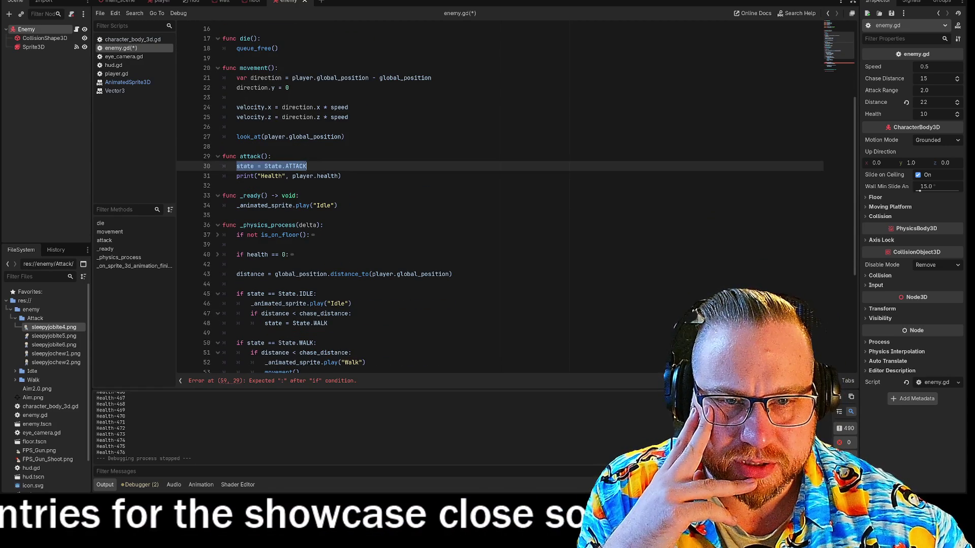
scroll(500, 198, "down", 2)
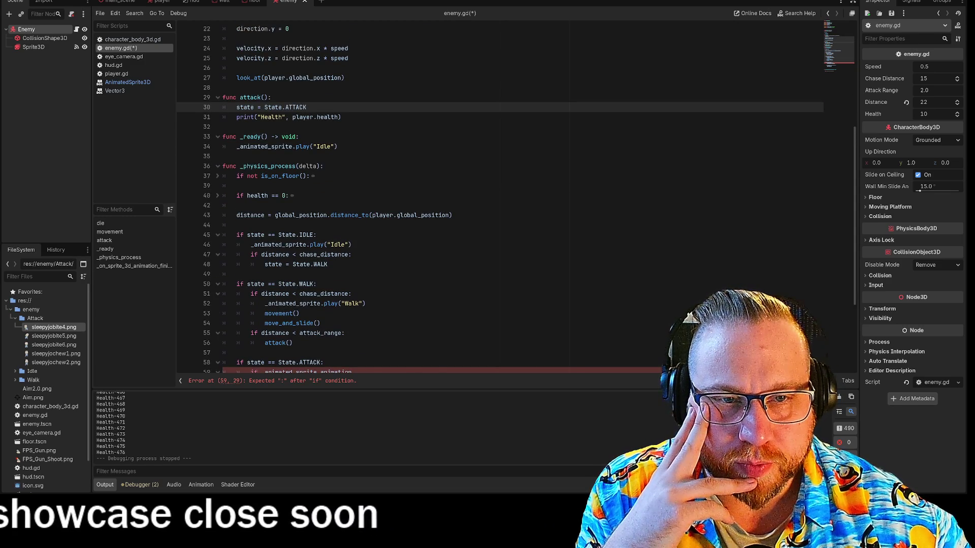
left_click_drag(265, 117, 332, 117)
left_click(343, 118)
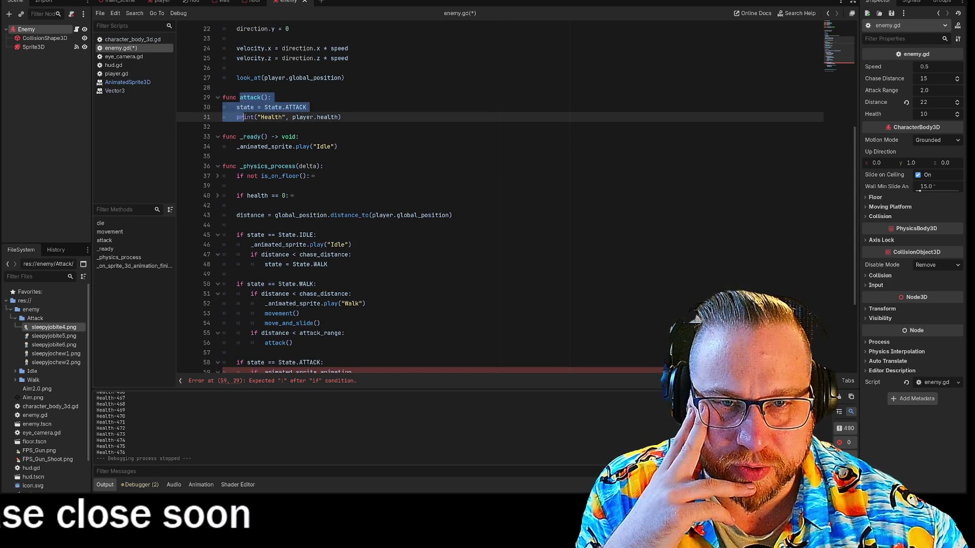
scroll(500, 198, "down", 4)
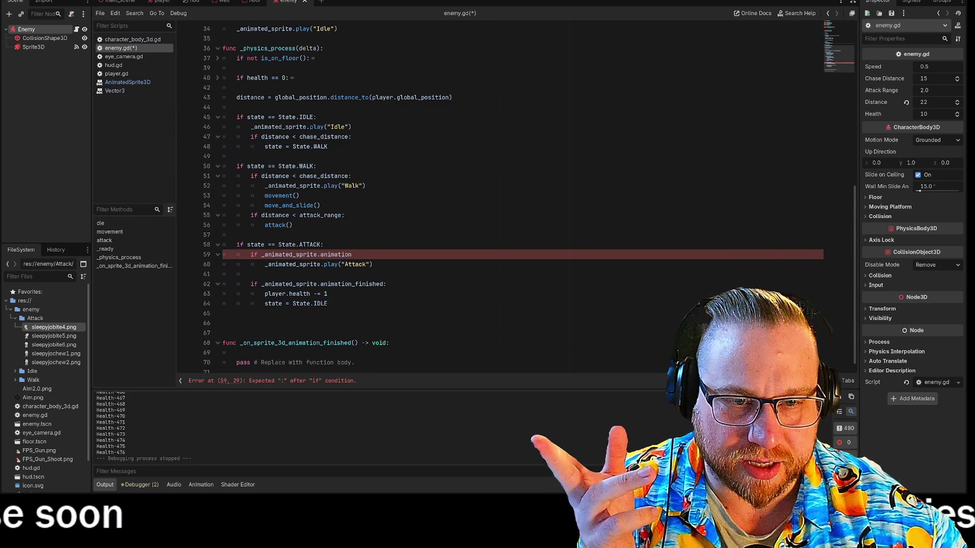
left_click_drag(251, 215, 289, 215)
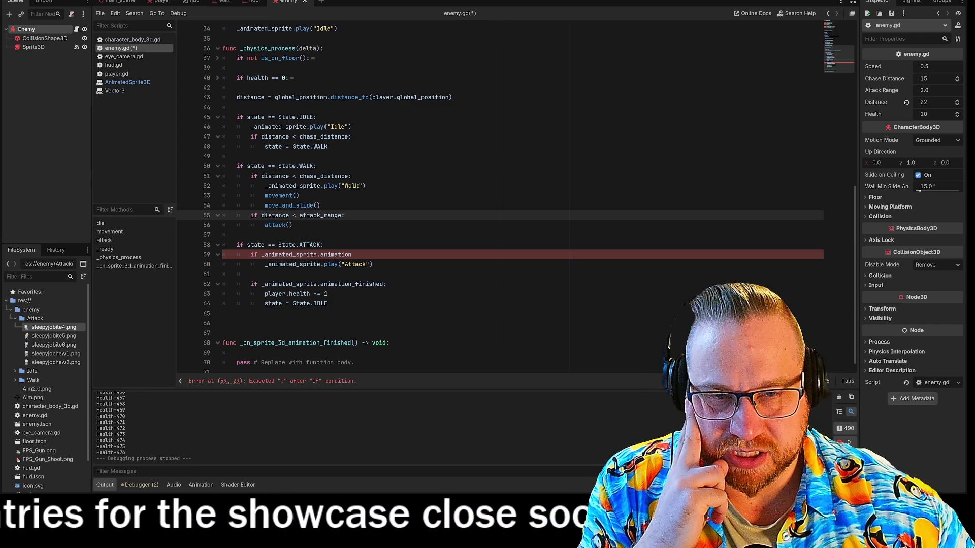
left_click_drag(254, 166, 317, 166)
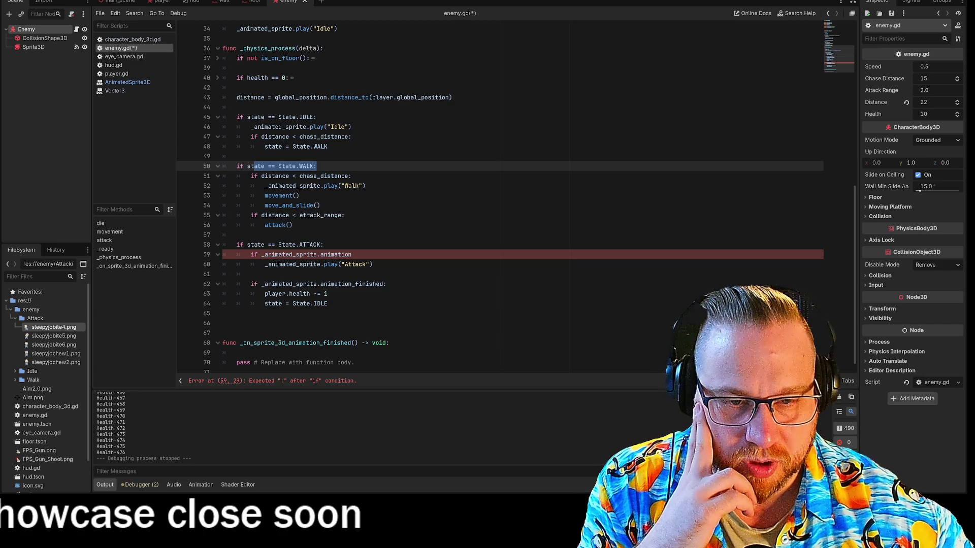
left_click_drag(262, 283, 387, 284)
left_click(387, 284)
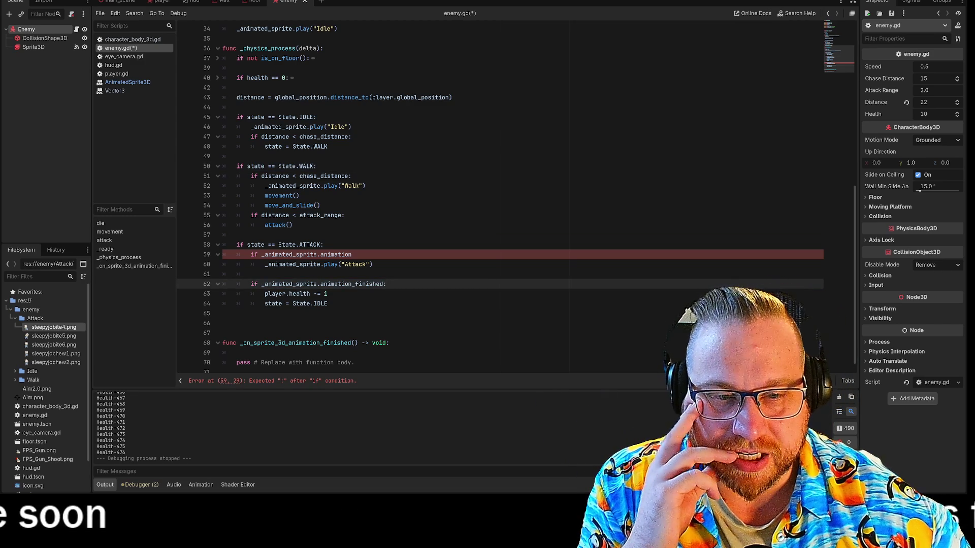
left_click_drag(265, 293, 328, 293)
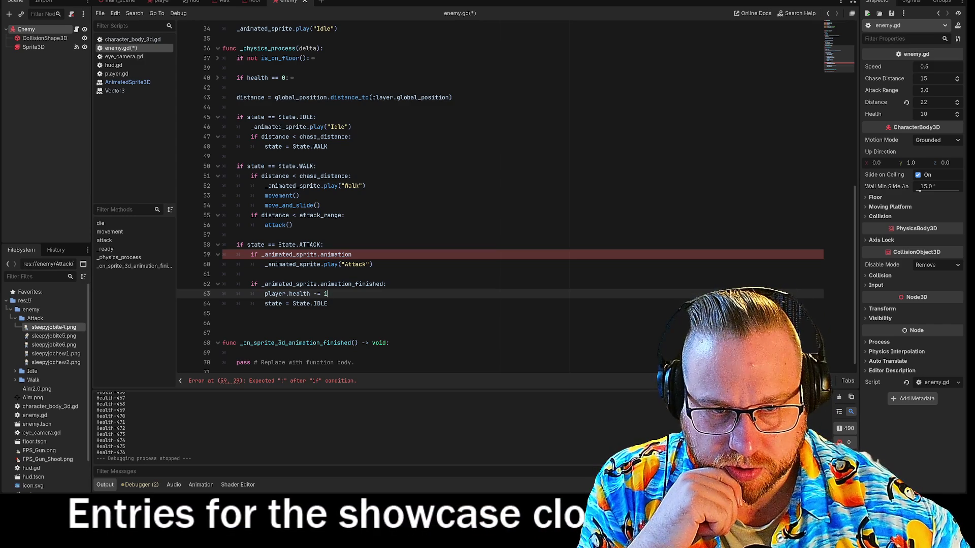
- Delete the animation_finished check and the incomplete animation condition lines
left_click(207, 285)
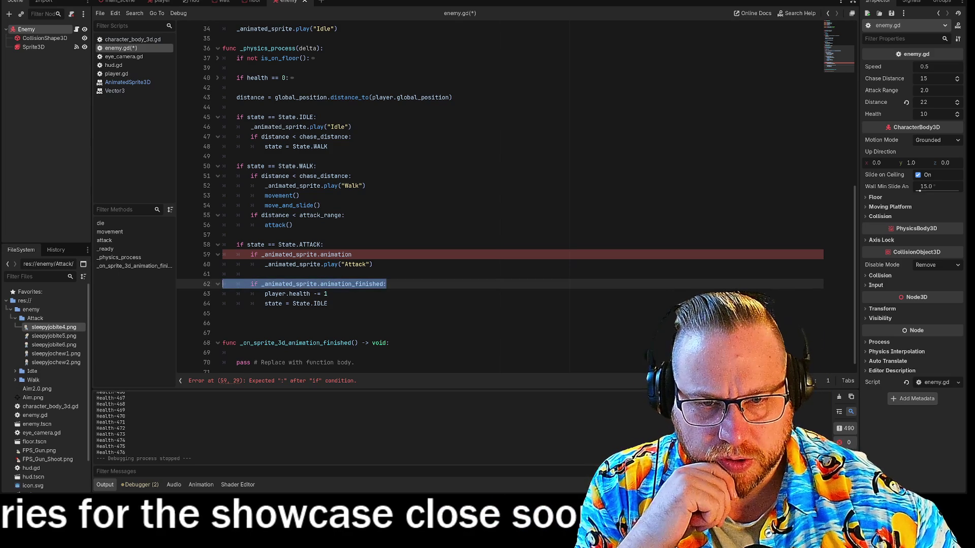
key("BackSpace")
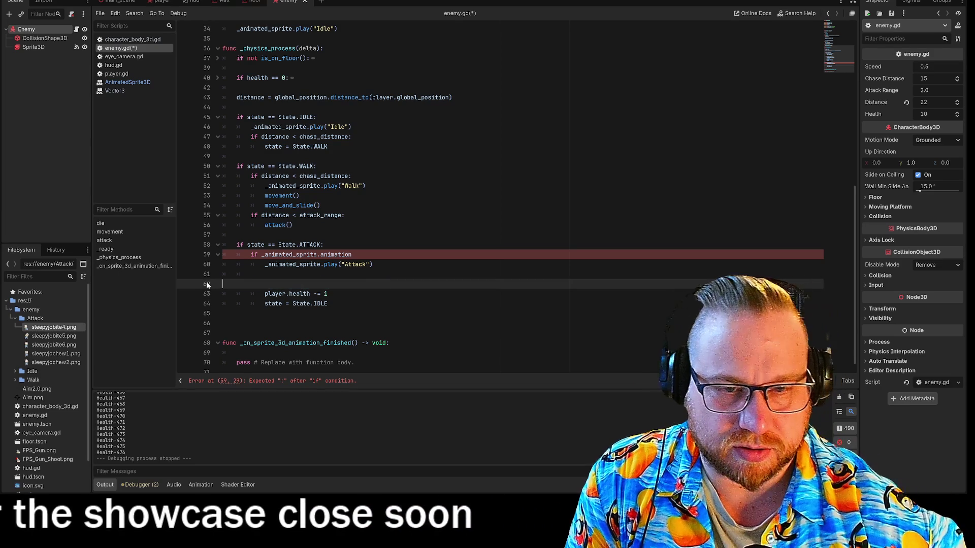
left_click(351, 254)
key("shift+Home")
key("shift+Home")
key("BackSpace")
- Unindent `player.health -= 1` and `state = State.IDLE`, removing the blank lines
left_click(223, 264)
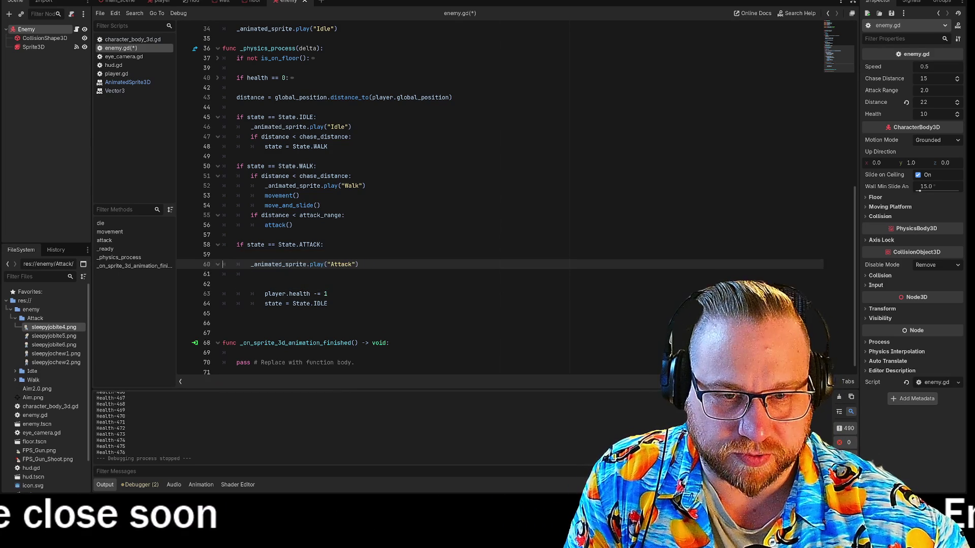
key("Down")
key("Down")
key("Down")
key("Return")
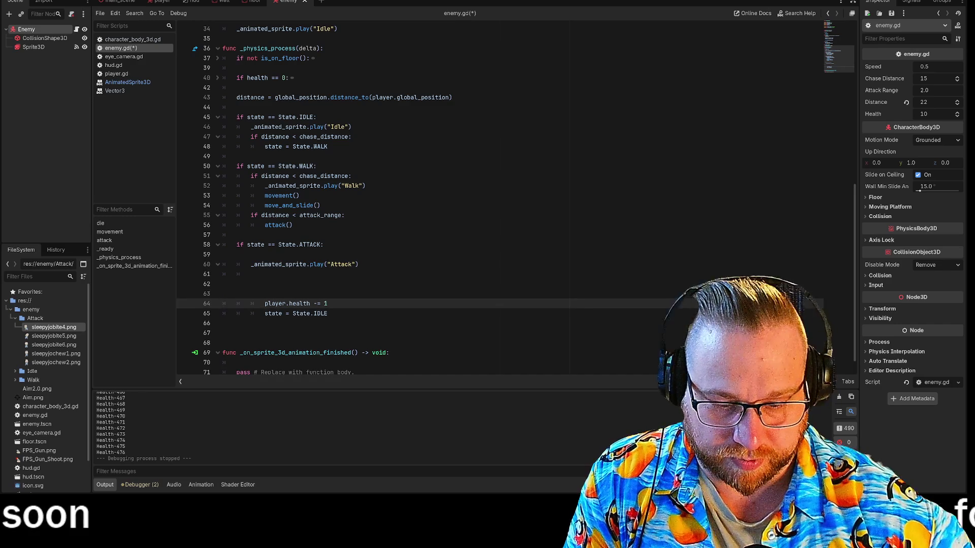
key("BackSpace")
key("BackSpace")
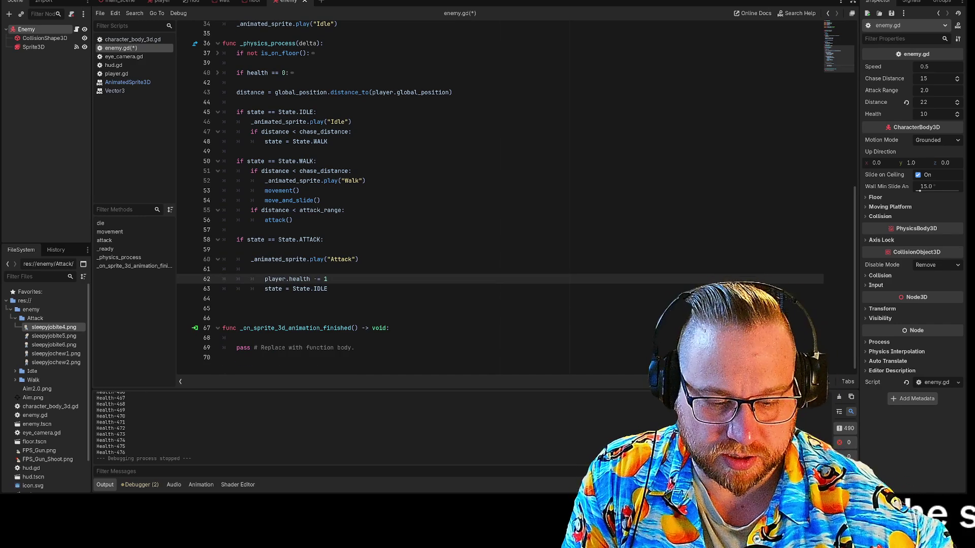
key("shift+Tab")
key("Down")
key("shift+Tab")
key("Up")
key("Up")
key("Up")
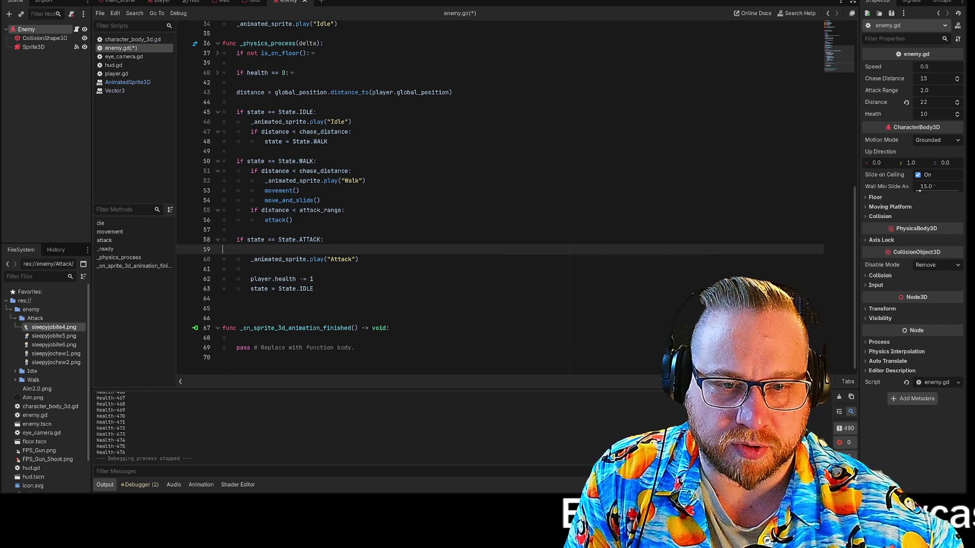
key("BackSpace")
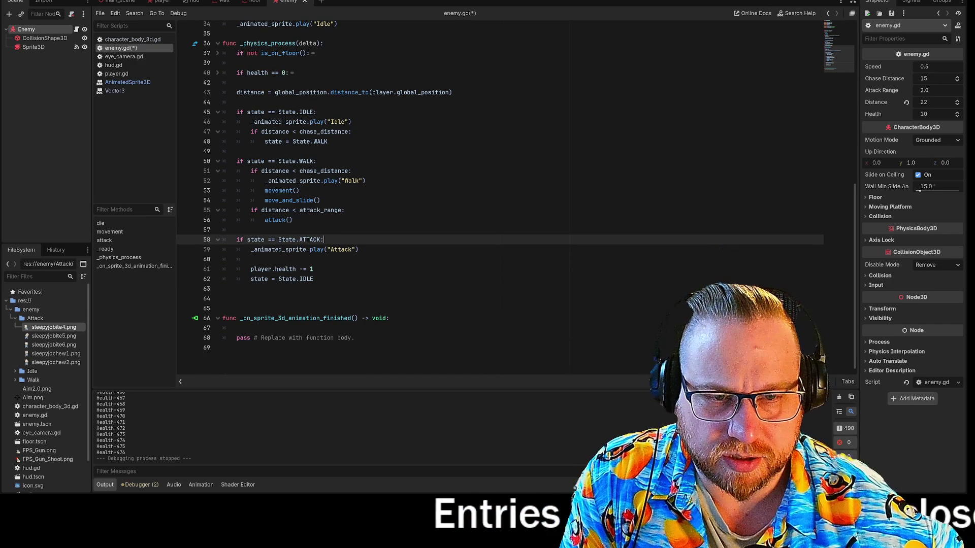
- Save enemy.gd and run the game with F5
key("Down")
key("Down")
key("Down")
key("shift+Home")
key("Left")
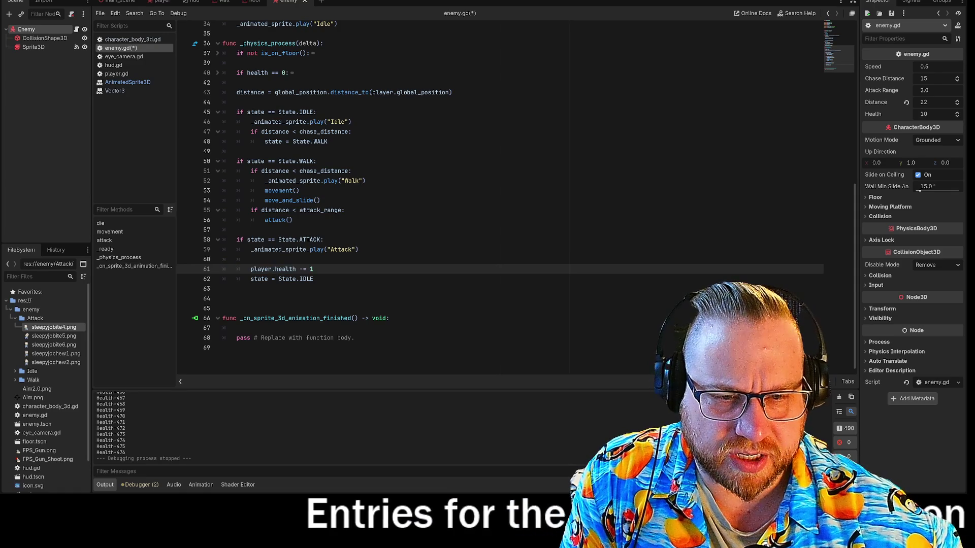
key("F5")
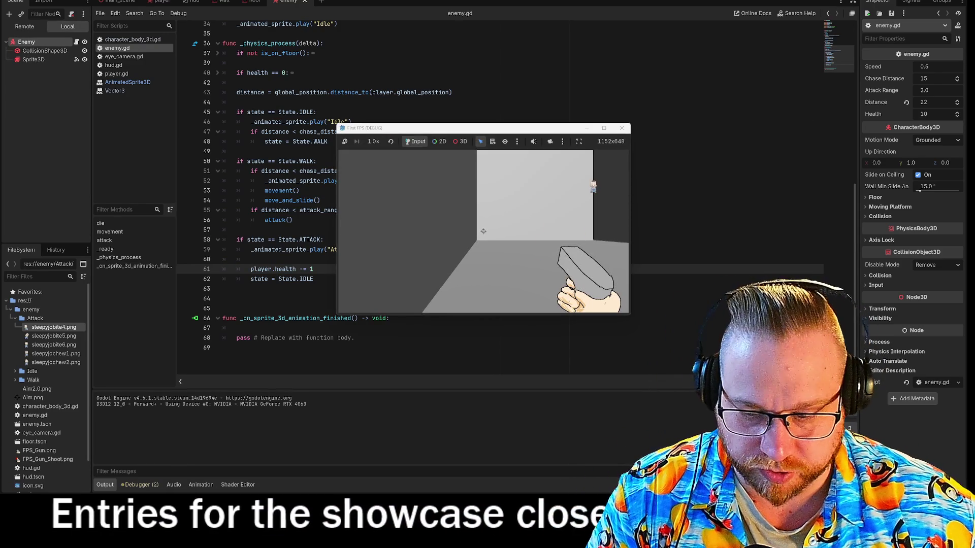
- Shoot twice at the approaching enemy, then stop the test run
mouse_move(483, 231)
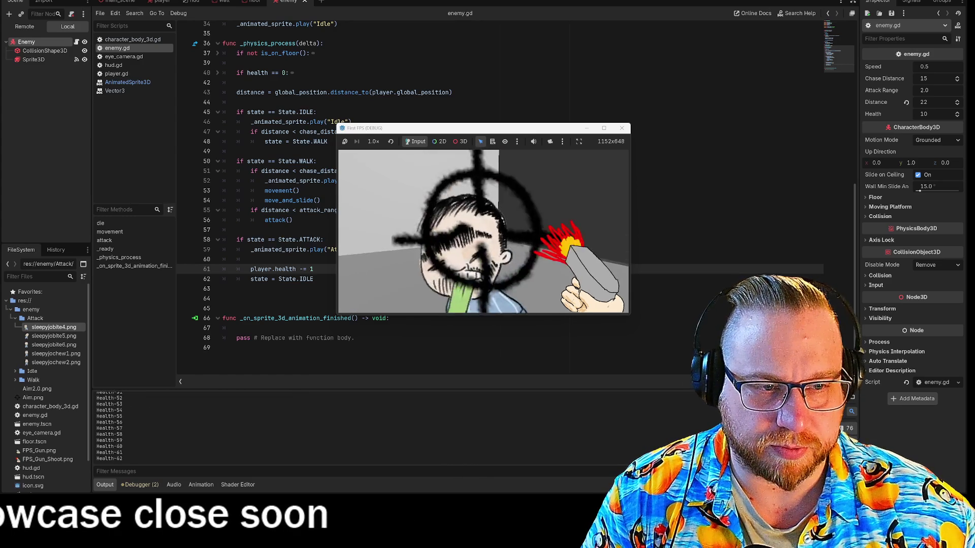
left_click(484, 233)
left_click(482, 232)
mouse_move(483, 229)
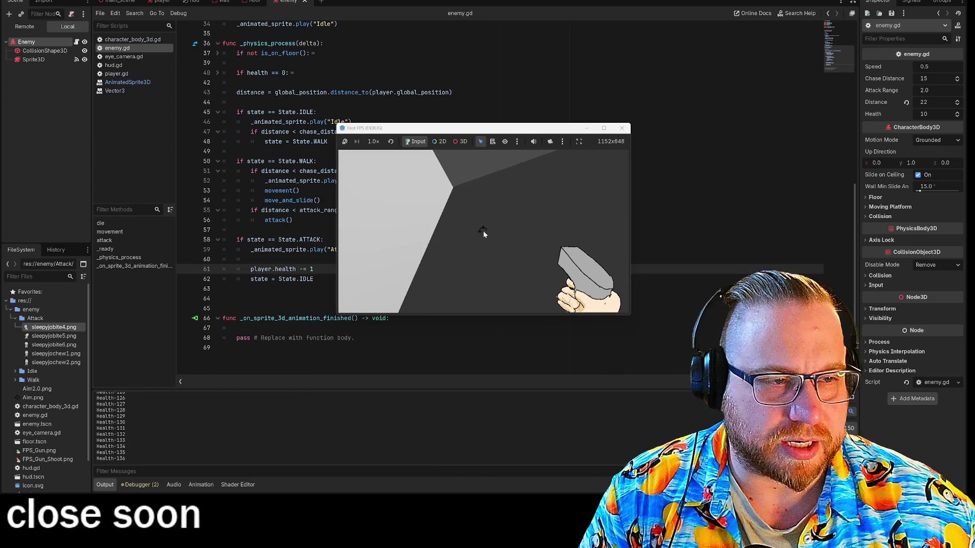
key("Escape")
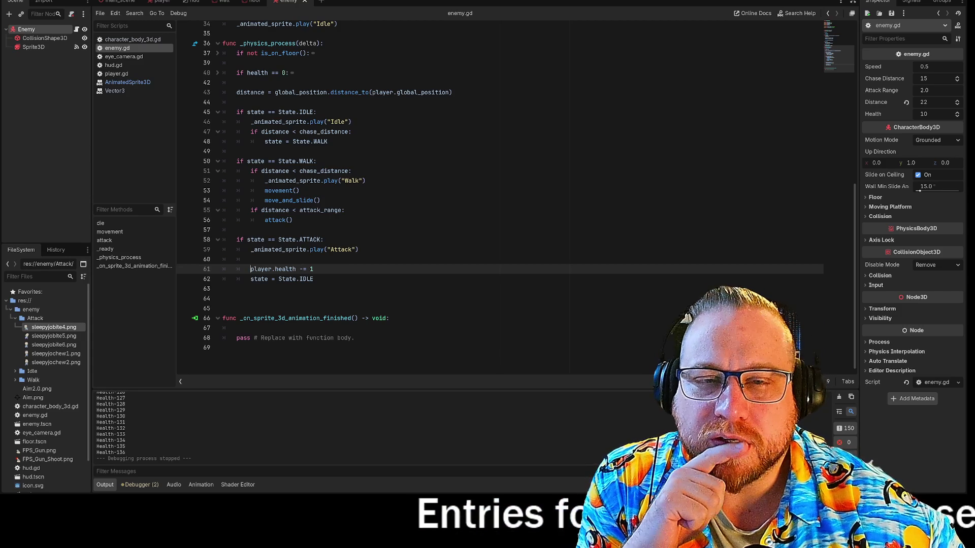
scroll(500, 199, "up", 10)
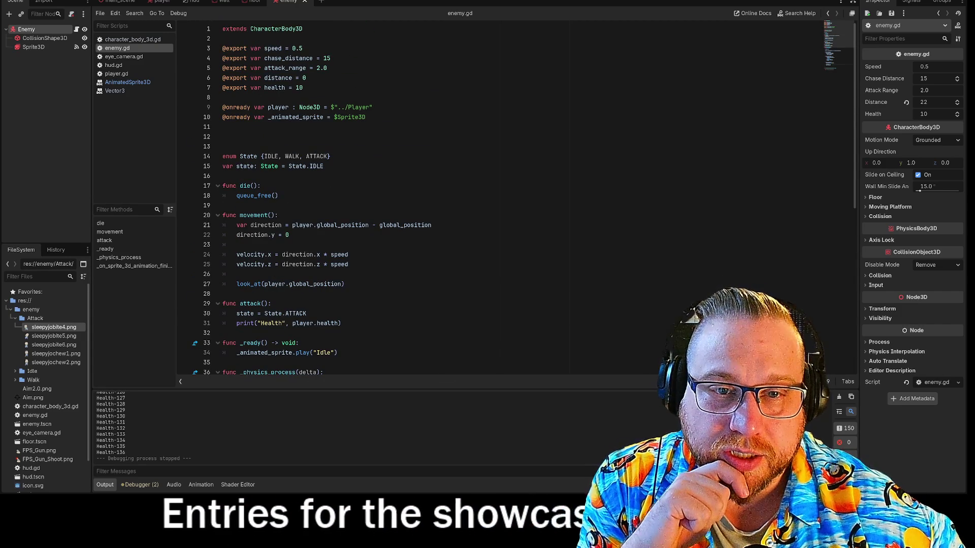
left_click(223, 136)
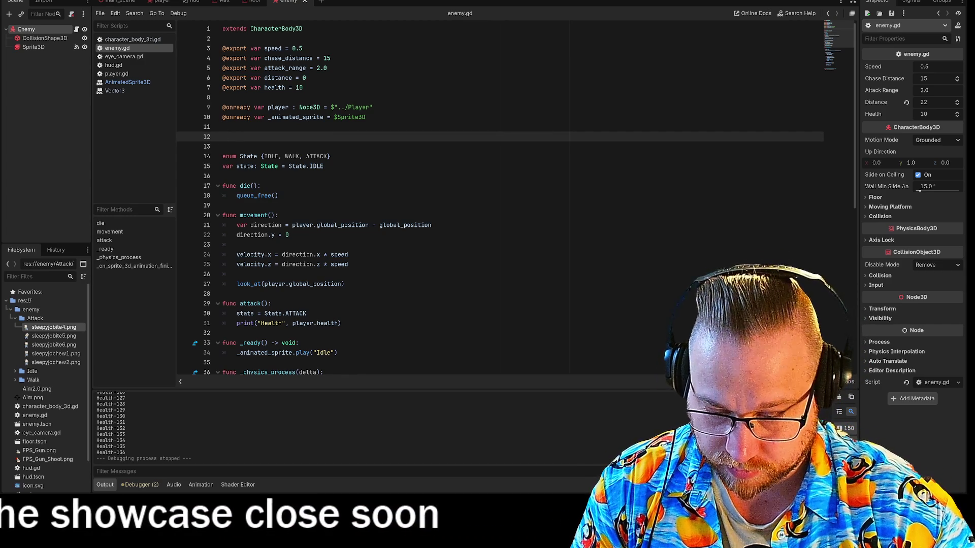
key("Up")
key("Down")
type("@")
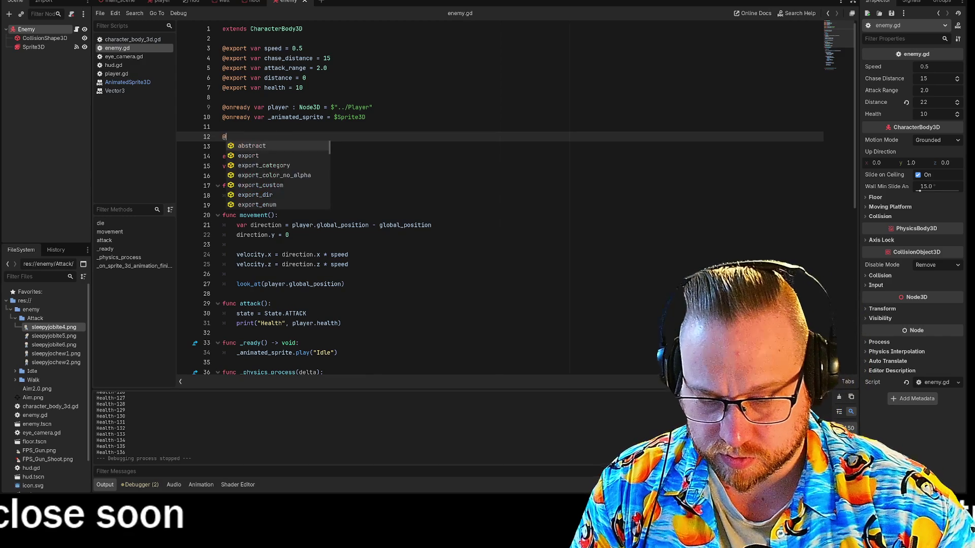
key("Return")
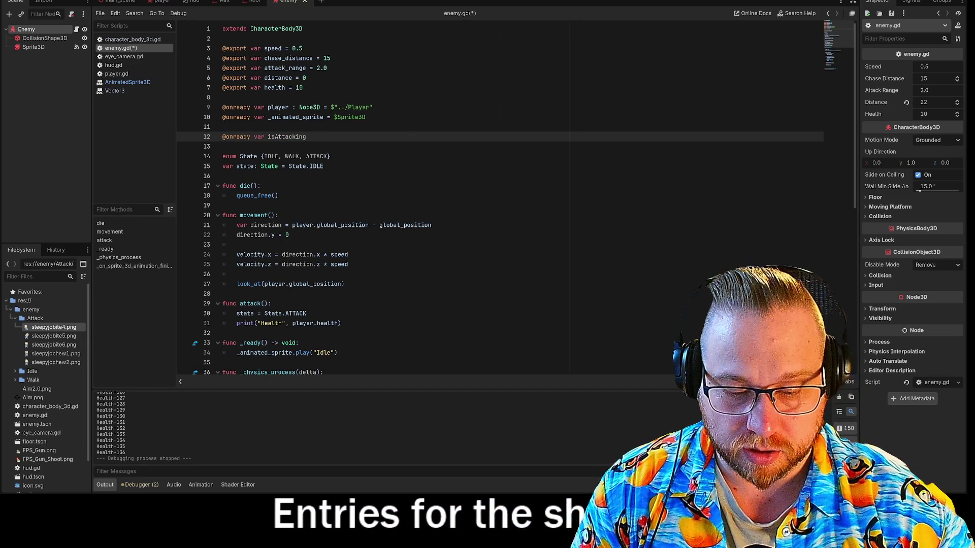
type(" : B")
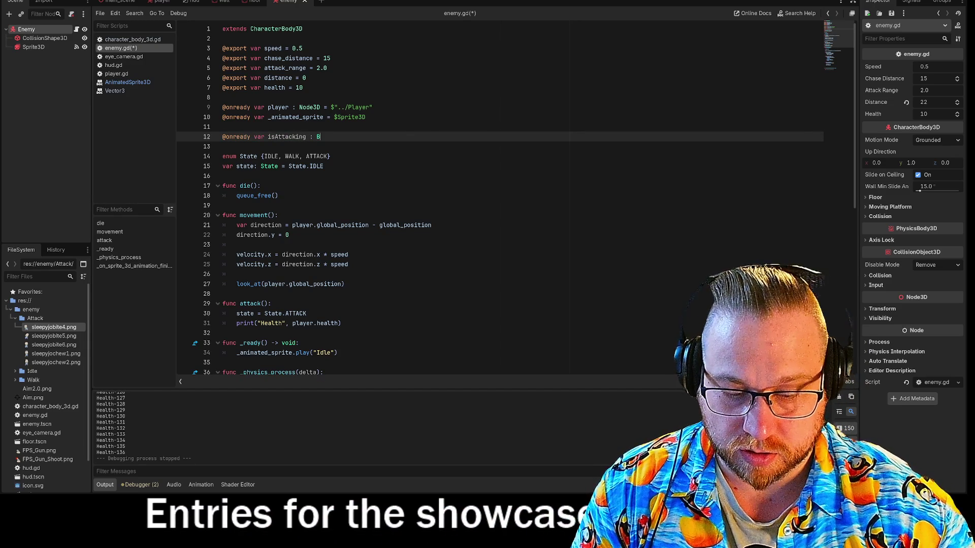
type("ool")
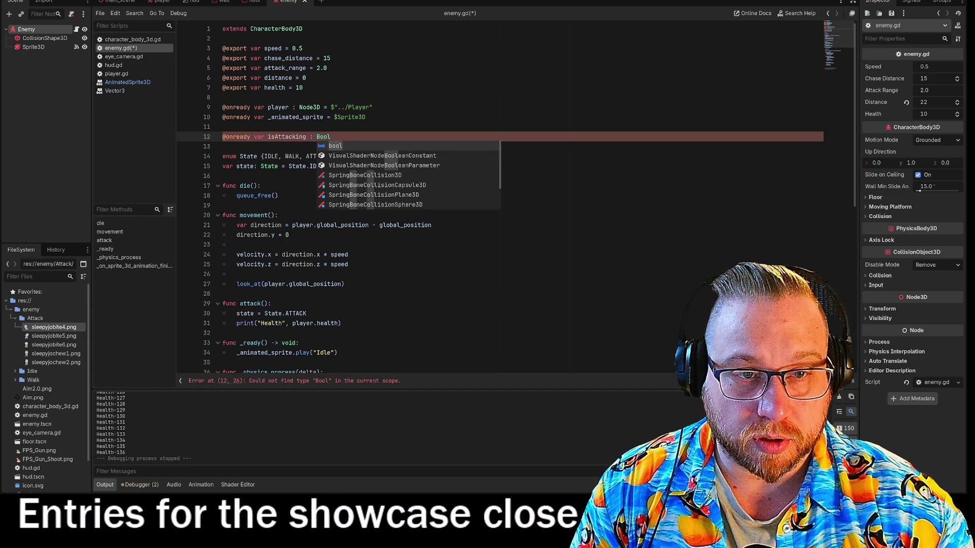
type(" =")
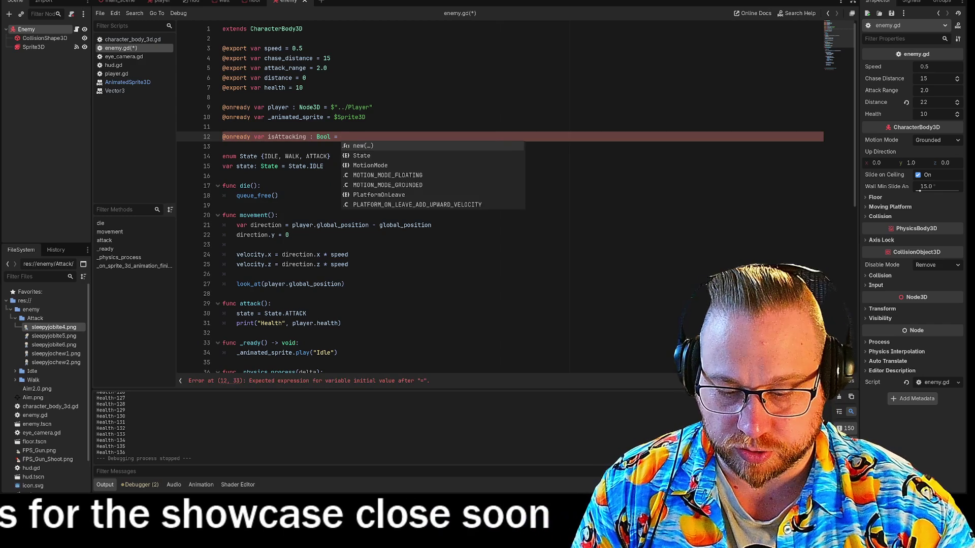
type(" False")
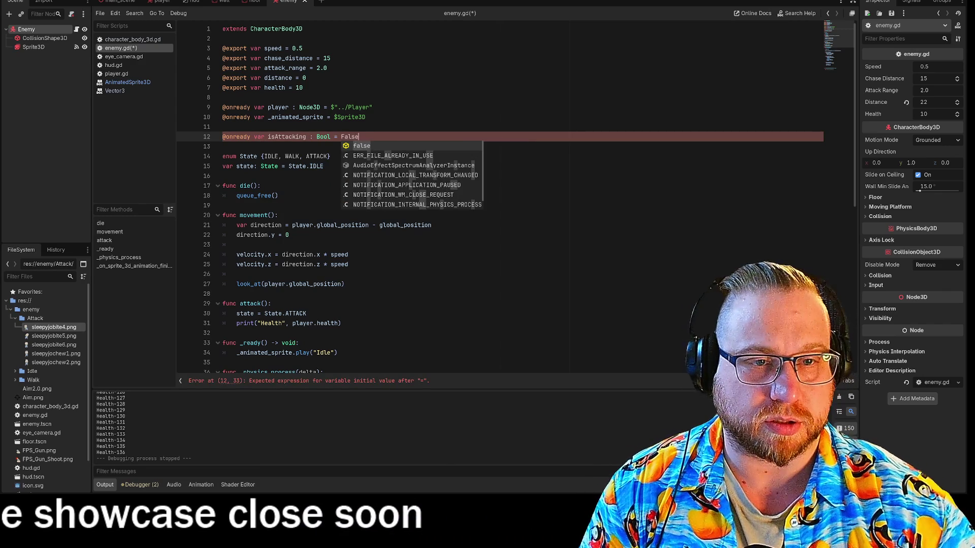
key("Return")
type(";")
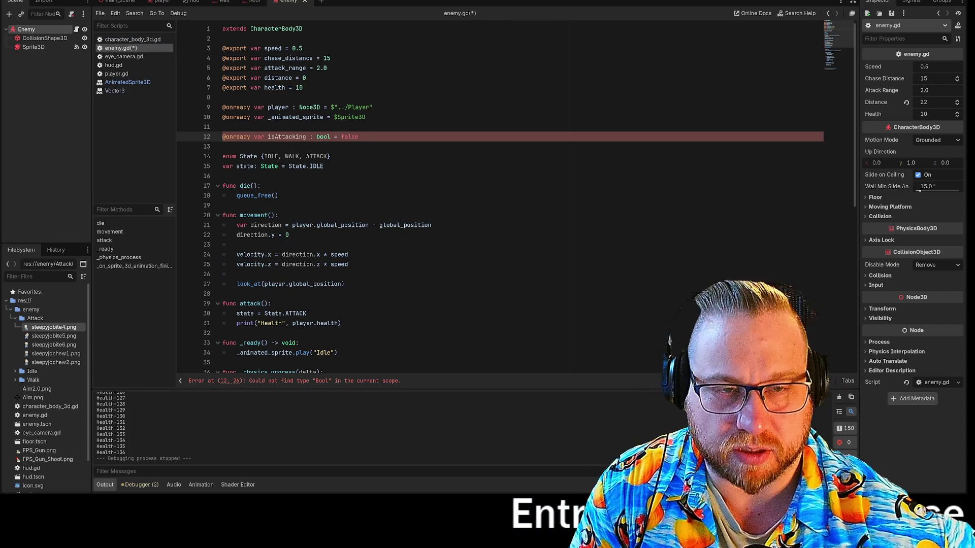
type("b")
left_click(435, 127)
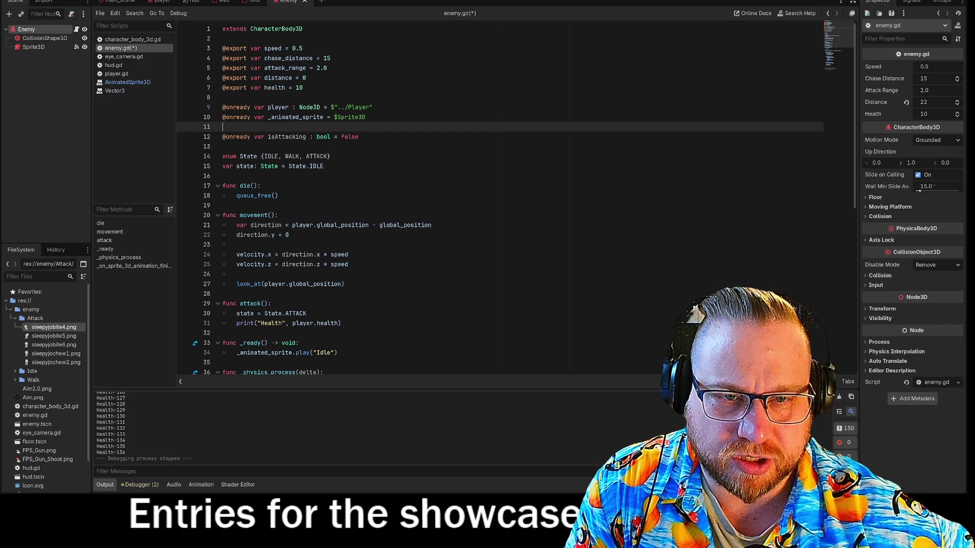
- Add `isAttacking = false` on a new line after attack(), then save and run the game
left_click(240, 157)
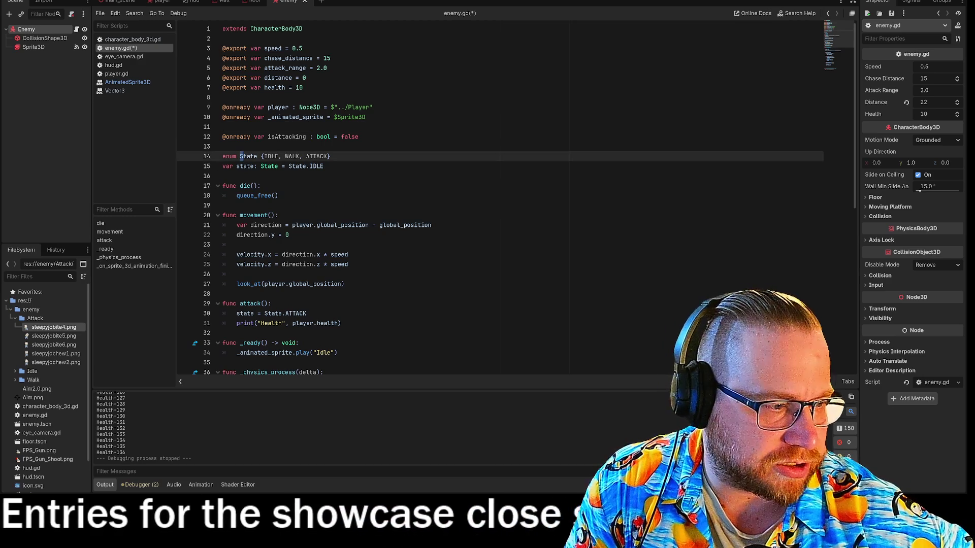
scroll(500, 198, "down", 10)
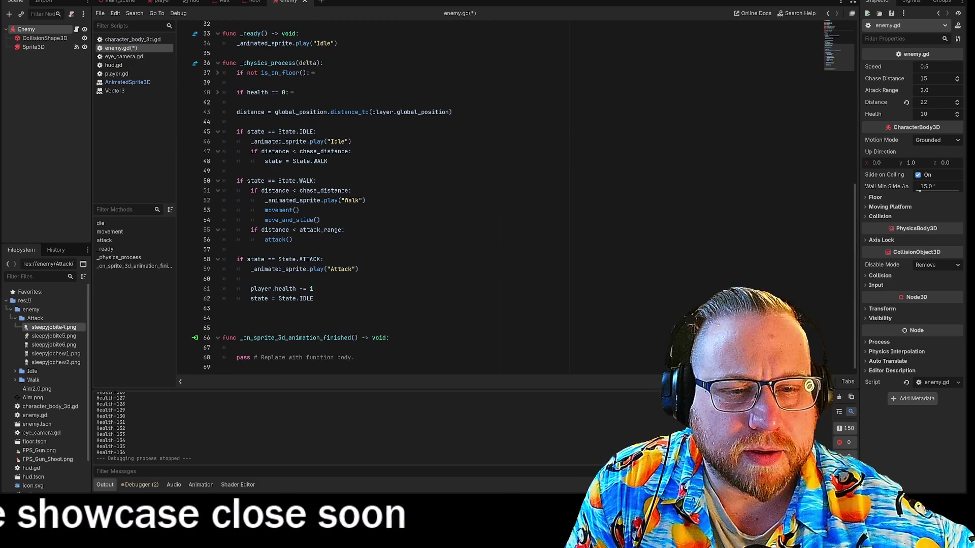
left_click(323, 259)
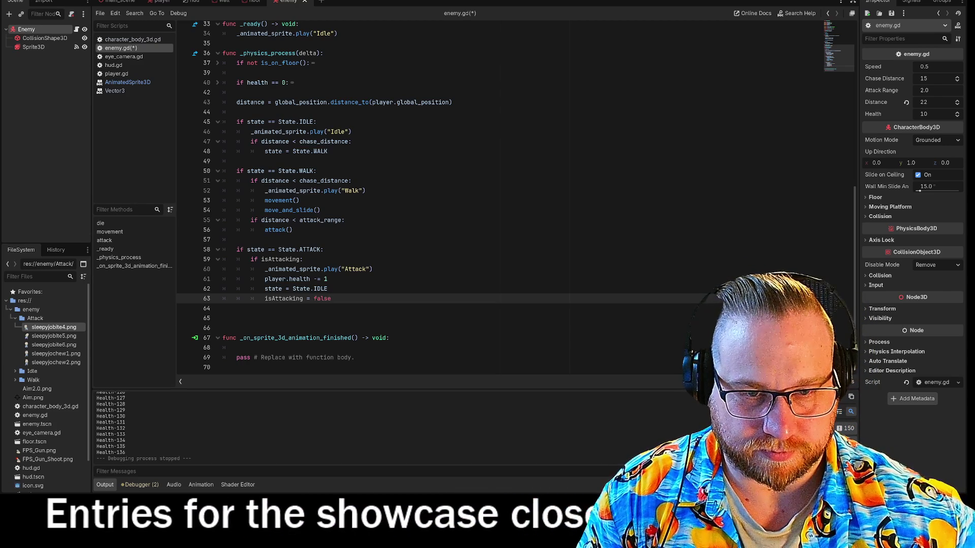
left_click(305, 229)
key("Return")
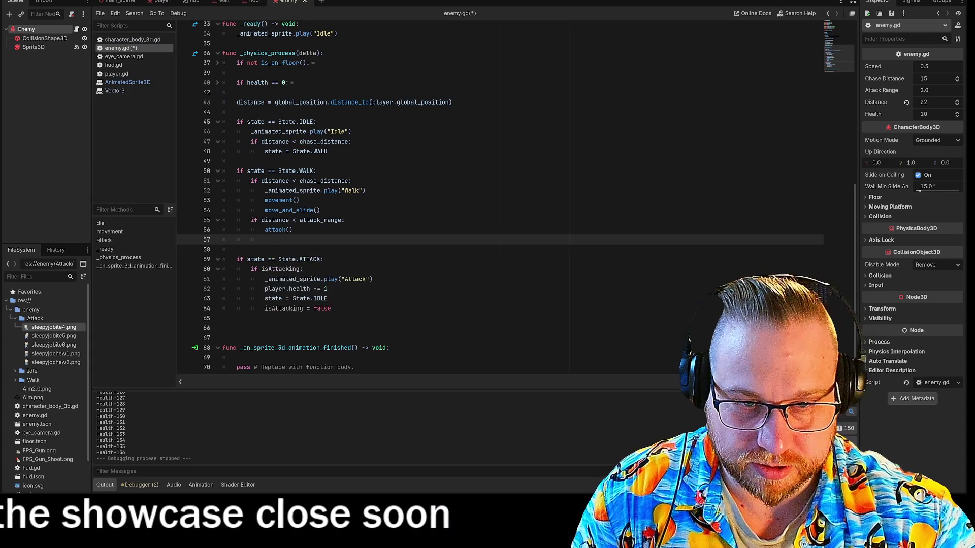
type("isAttacking")
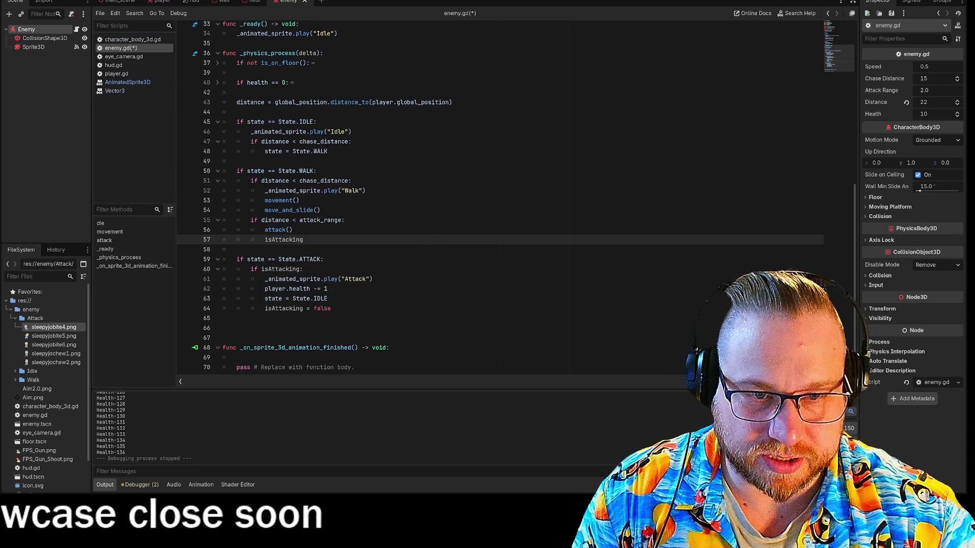
type(" = false")
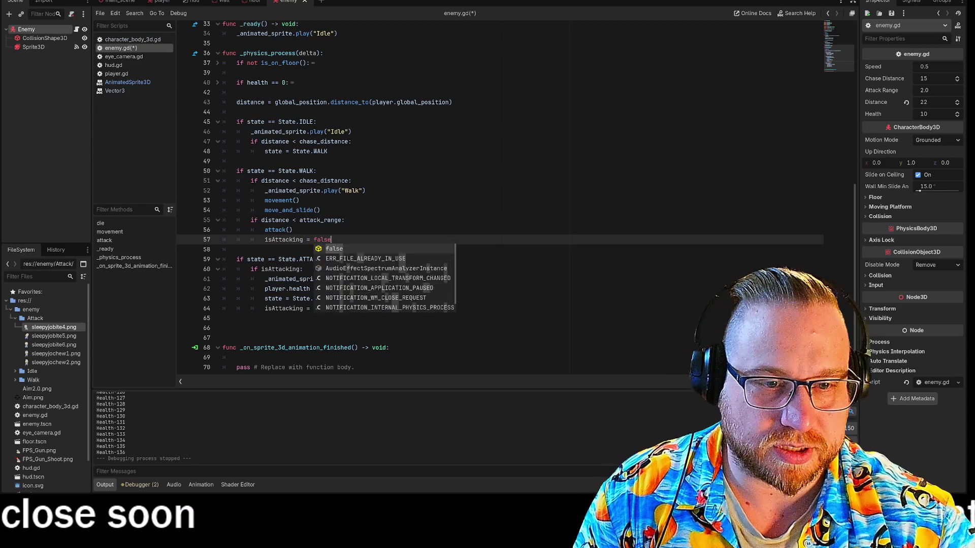
key("Escape")
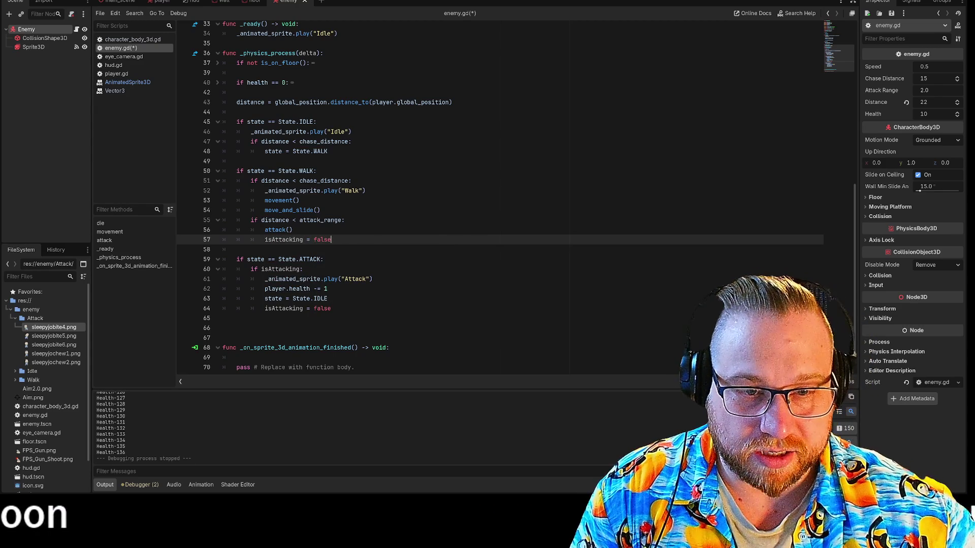
left_click(864, 2)
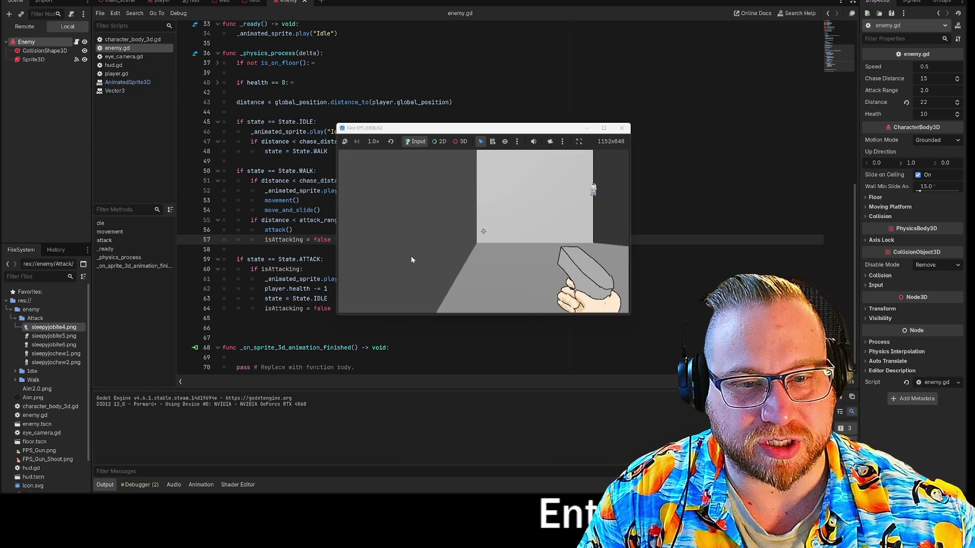
- Fire twice at the approaching enemy in the test run, then stop the game
left_click(525, 251)
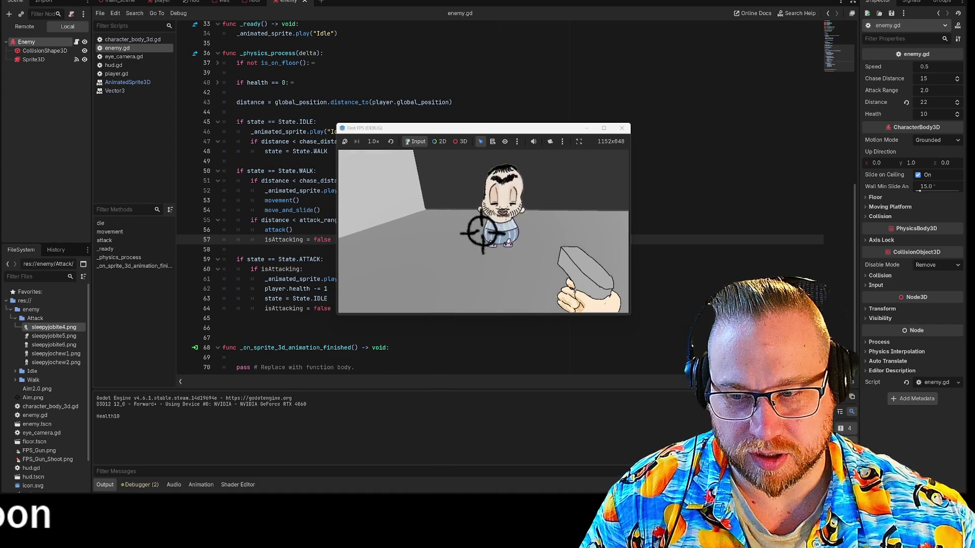
left_click(484, 232)
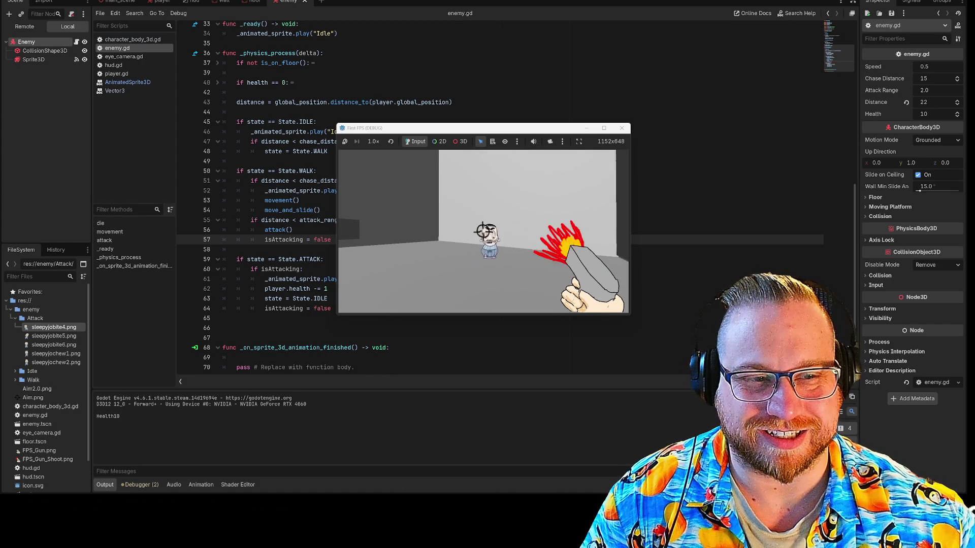
left_click(482, 231)
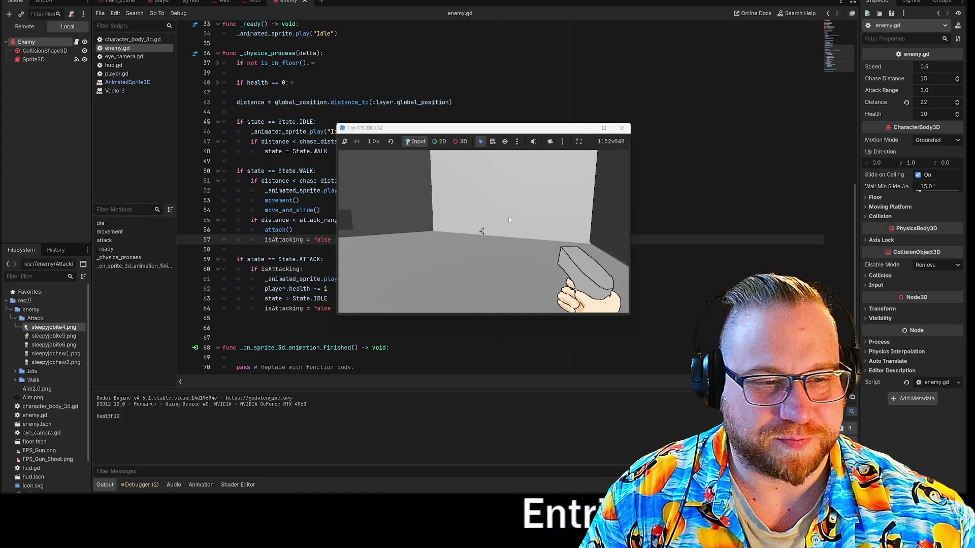
left_click(624, 129)
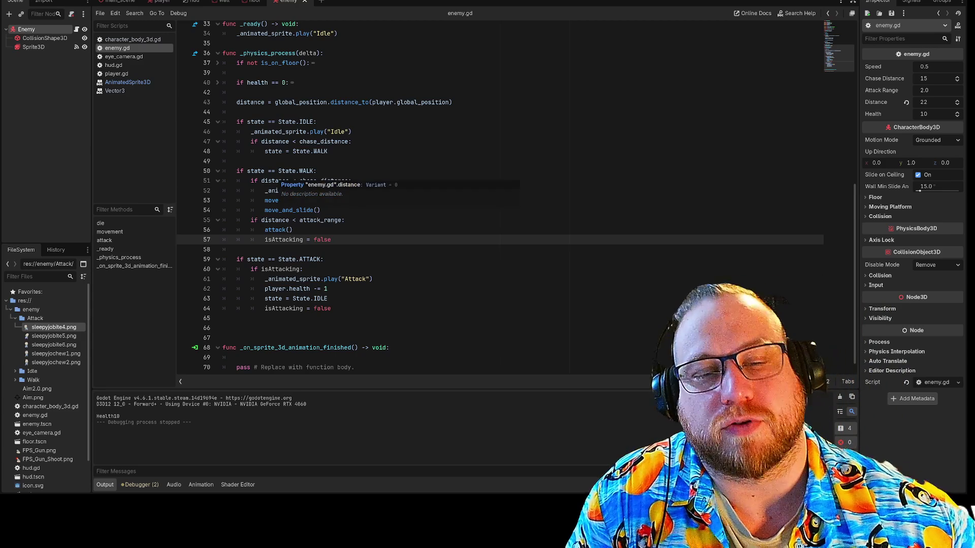
- Insert `if _animated_sprite.animation_finished:` above `state = State.IDLE` on line 63
left_click_drag(262, 260, 324, 259)
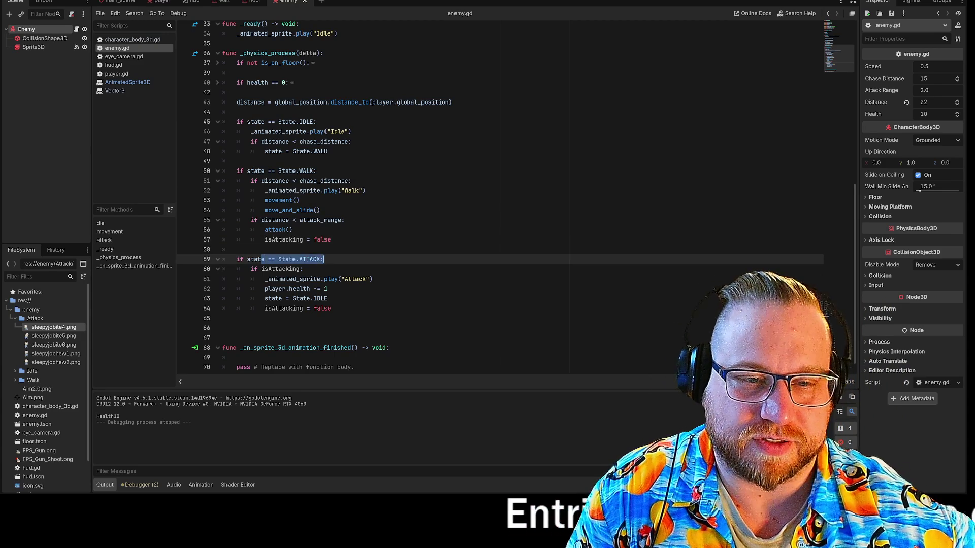
mouse_move(251, 269)
left_mouse_down()
mouse_move(304, 269)
mouse_move(294, 284)
mouse_move(270, 264)
mouse_move(256, 270)
left_mouse_up()
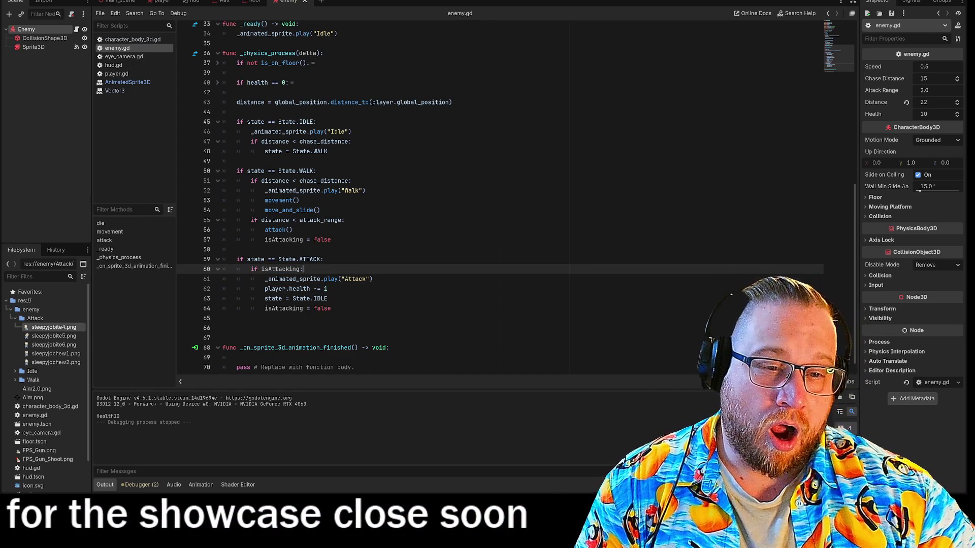
left_click(328, 299)
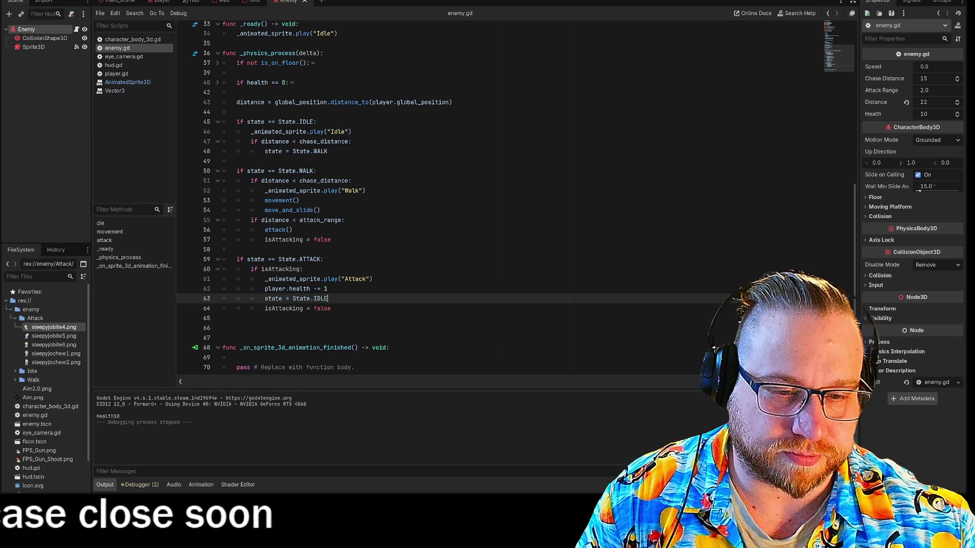
key("ctrl+shift+Return")
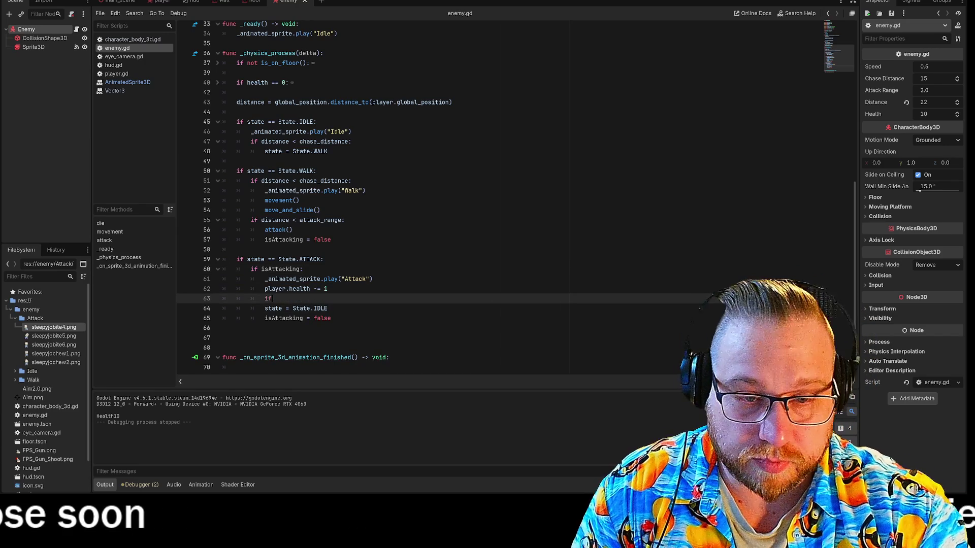
type("if _an")
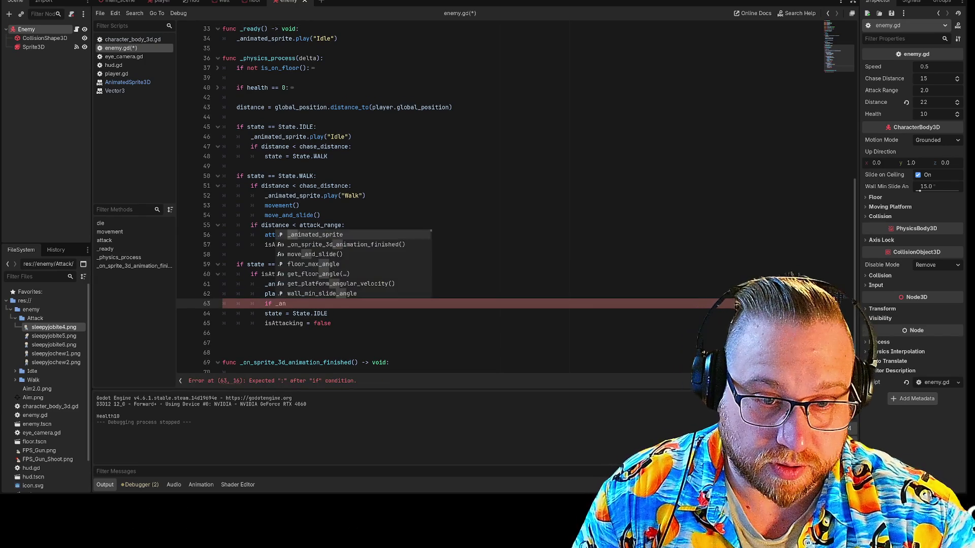
key("Return")
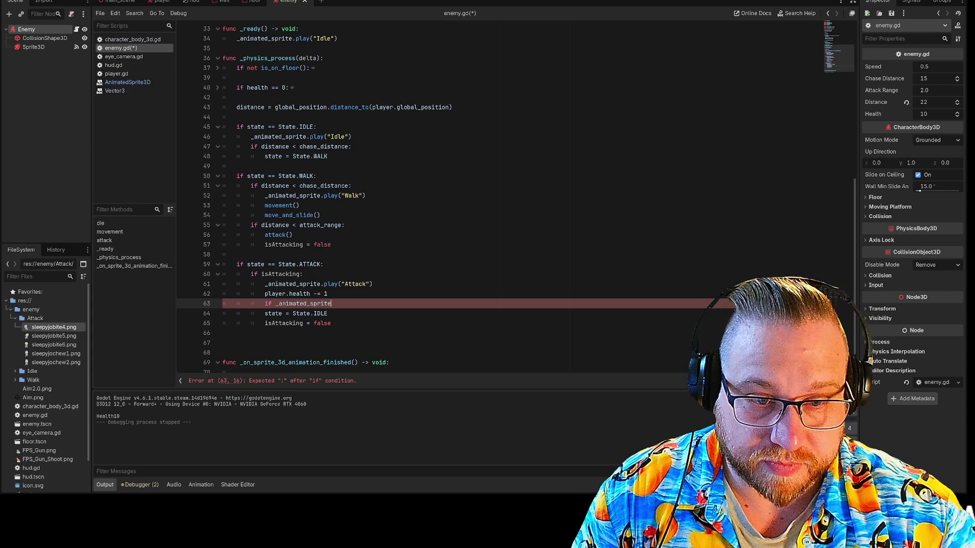
type(".an")
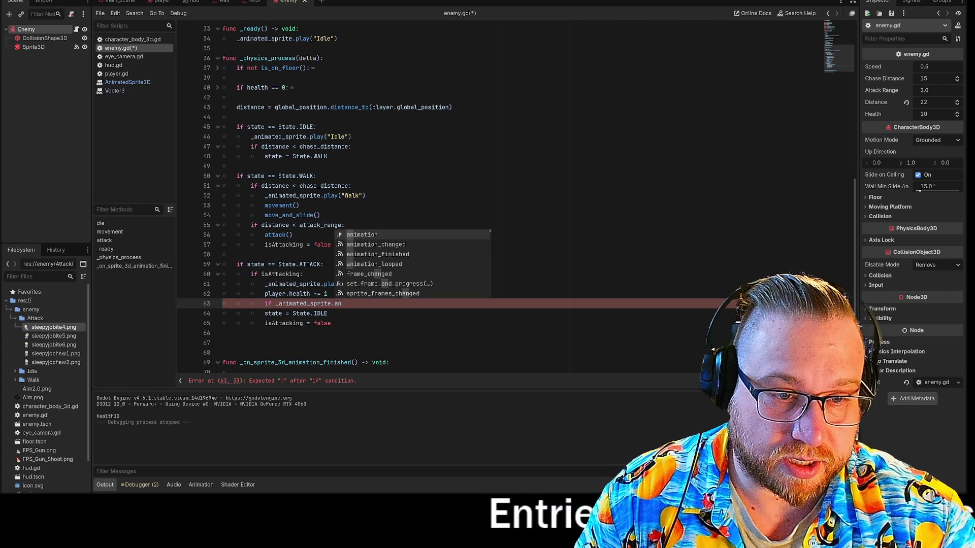
key("Down")
key("Return")
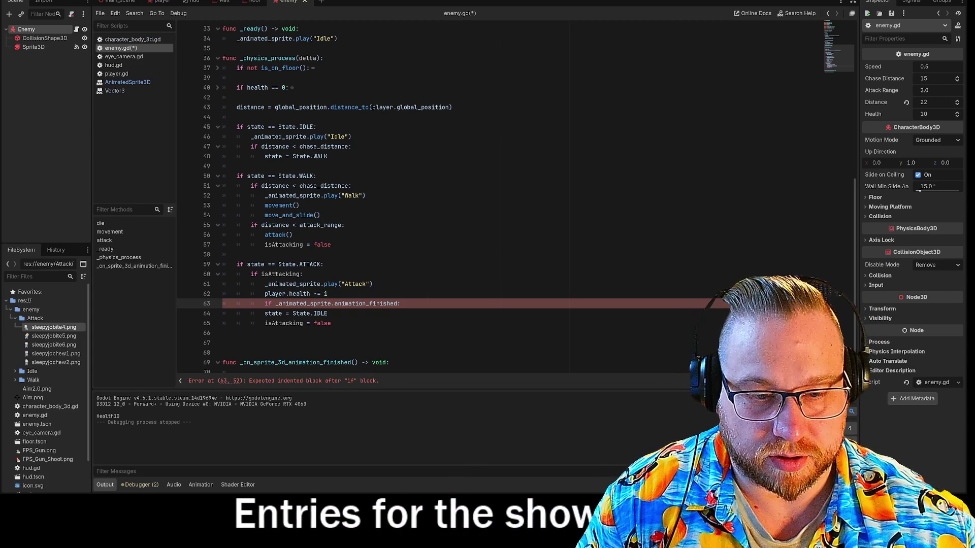
- Indent `state = State.IDLE` and `isAttacking = false` under the new check
left_click(327, 313)
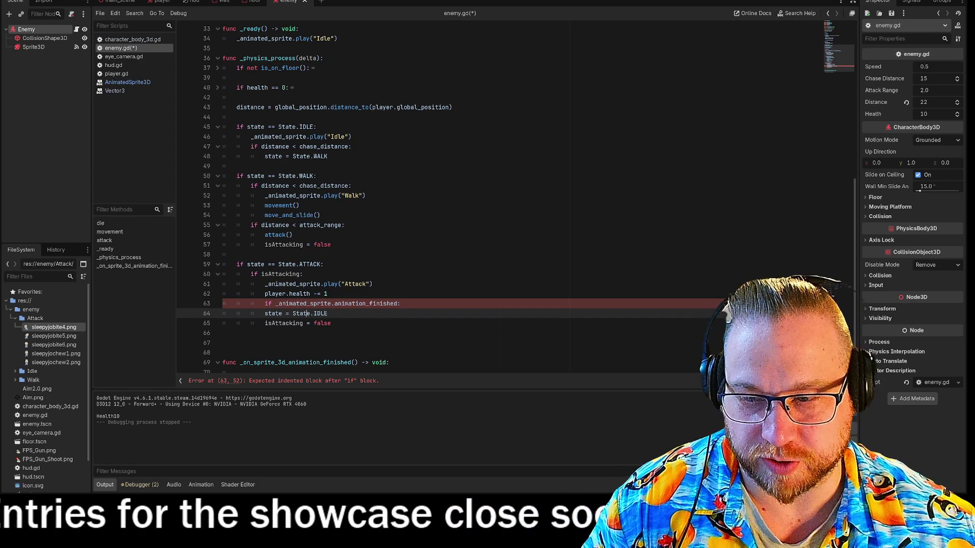
left_click(287, 313)
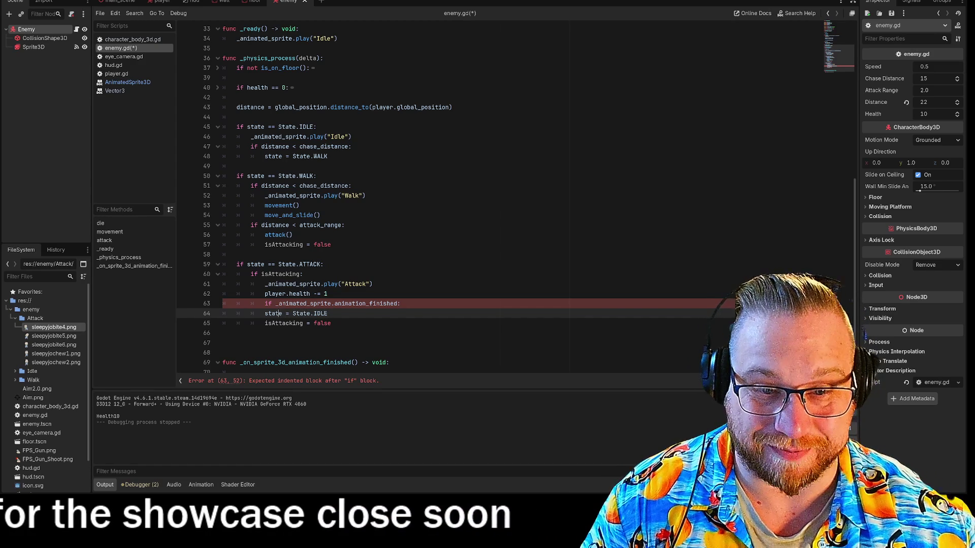
key("Tab")
left_click(251, 323)
key("Tab")
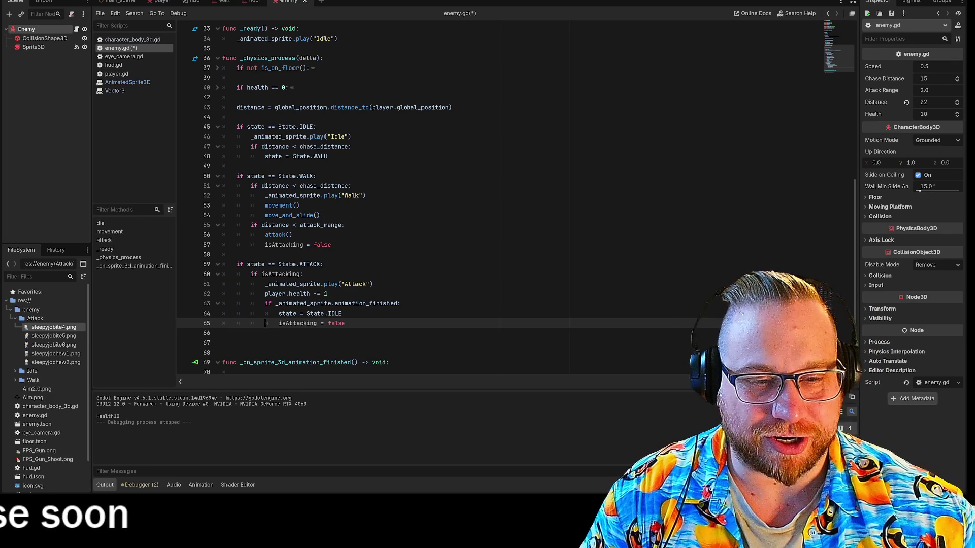
key("Up")
key("Up")
key("Up")
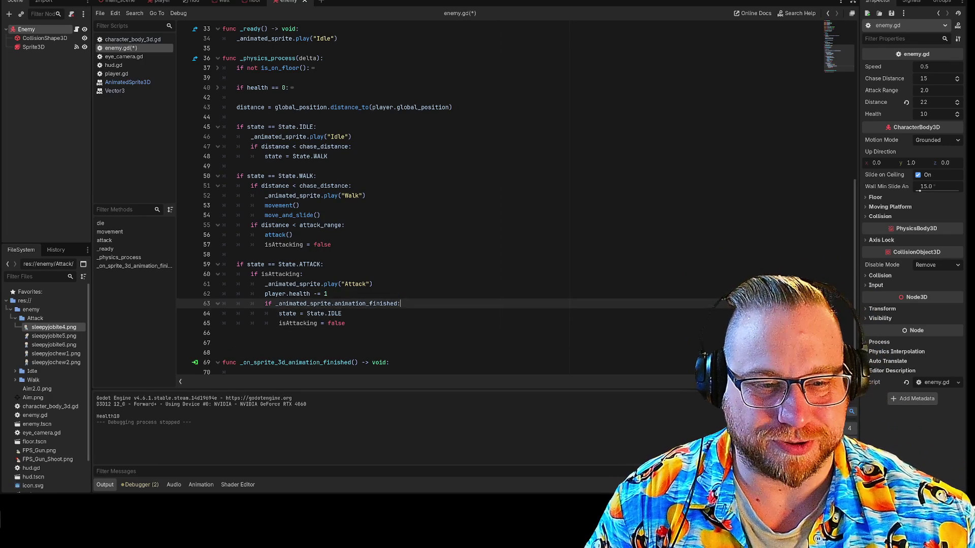
- Review the isAttacking and State.IDLE chase code in enemy.gd, then save and run the game
key("End")
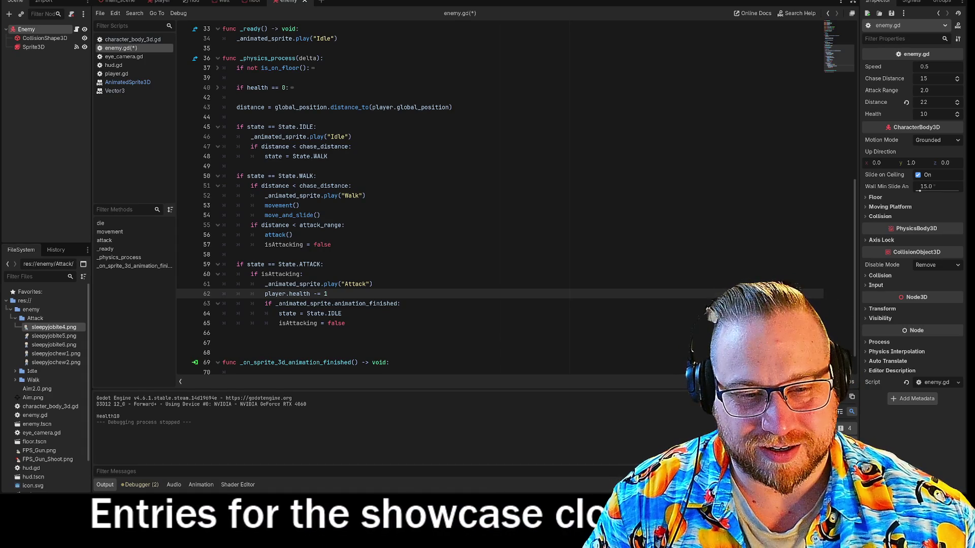
left_click(342, 314)
key("Up")
key("Up")
key("Up")
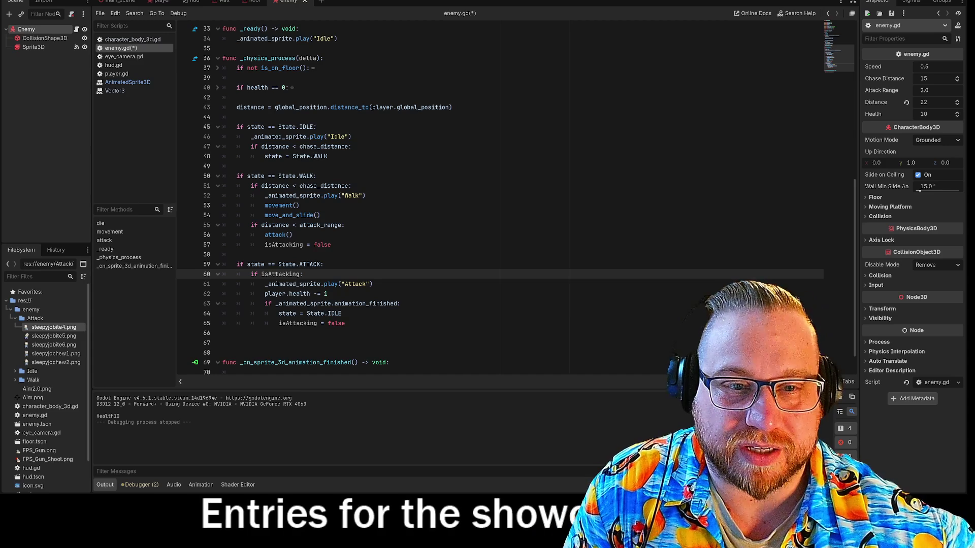
left_click_drag(317, 126, 237, 127)
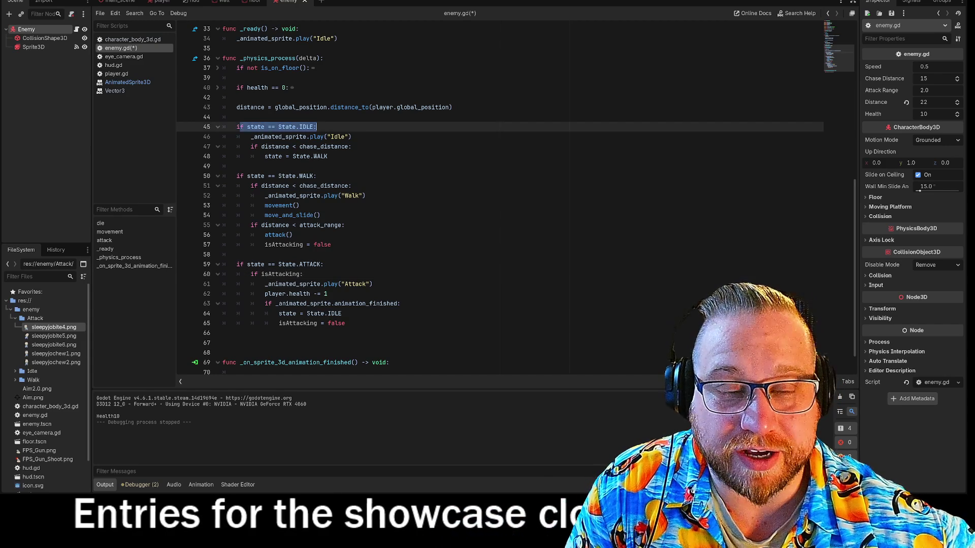
left_click(352, 146)
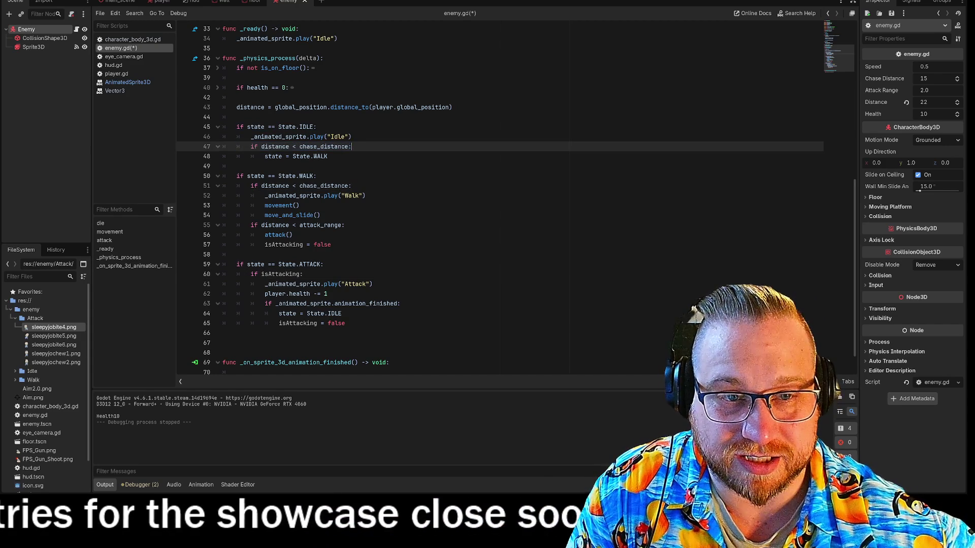
mouse_move(352, 136)
left_mouse_down()
mouse_move(251, 136)
mouse_move(328, 156)
left_mouse_up()
left_click(351, 136)
left_click(328, 155)
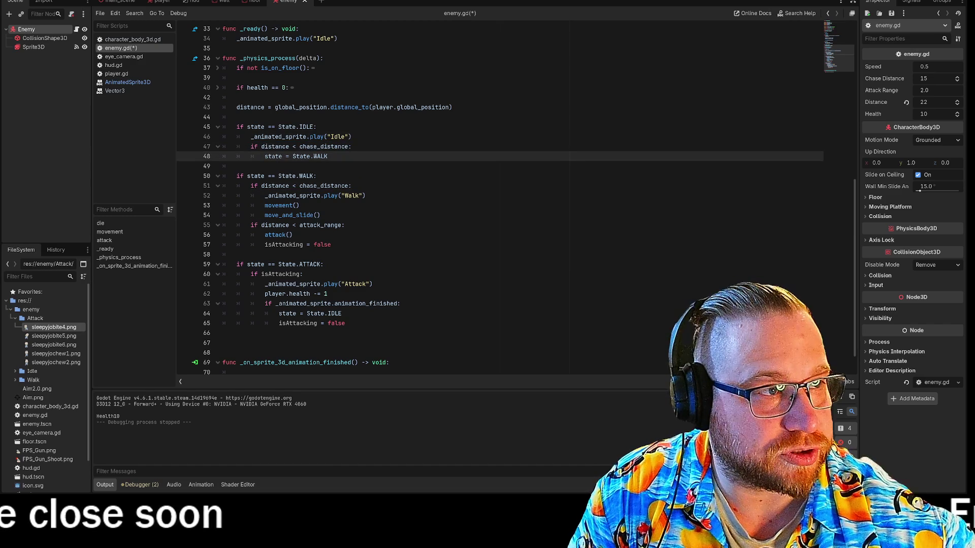
key("F5")
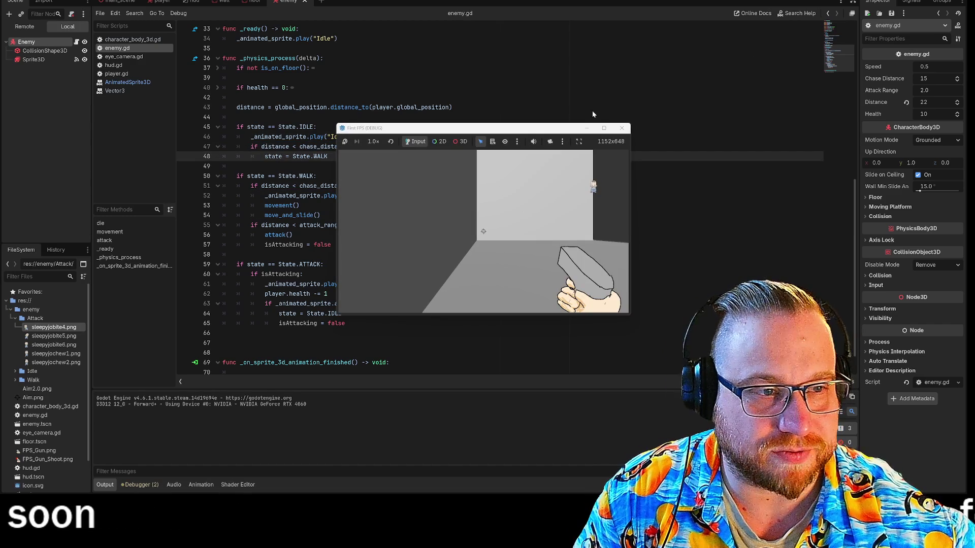
- Reposition the game window, shoot at the approaching enemy, and stop the test run
left_click_drag(528, 130, 216, 1)
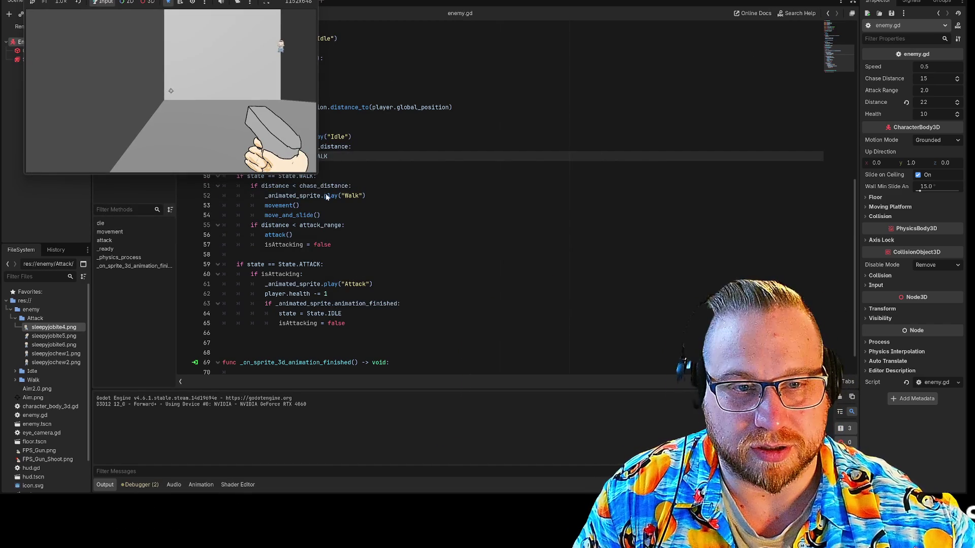
mouse_move(315, 175)
left_mouse_down()
mouse_move(599, 386)
mouse_move(682, 417)
left_mouse_up()
mouse_move(353, 212)
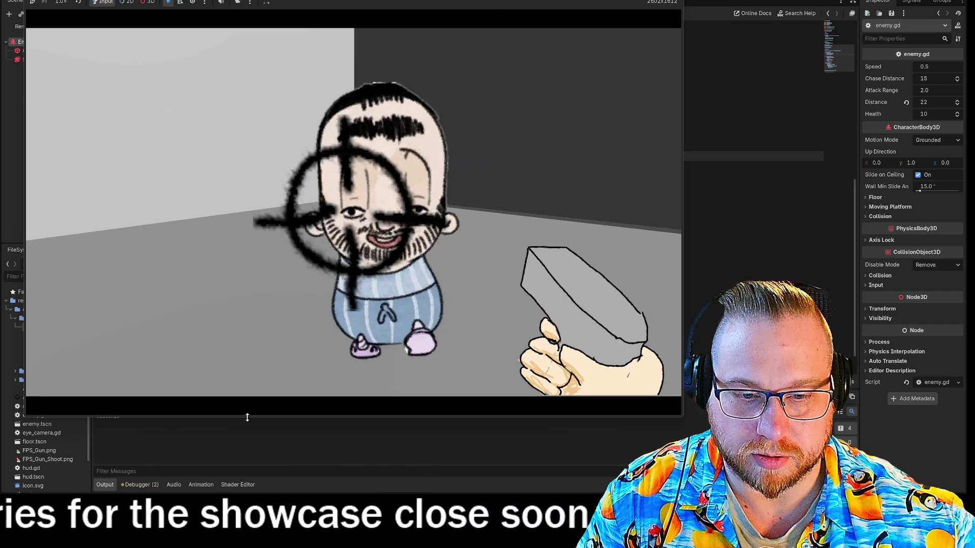
left_click_drag(247, 417, 247, 381)
left_click(353, 196)
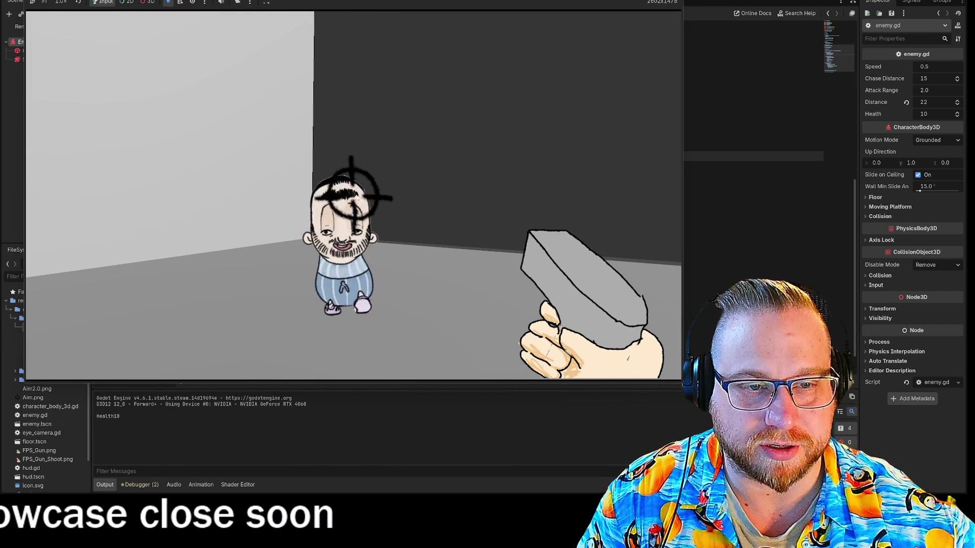
key("F8")
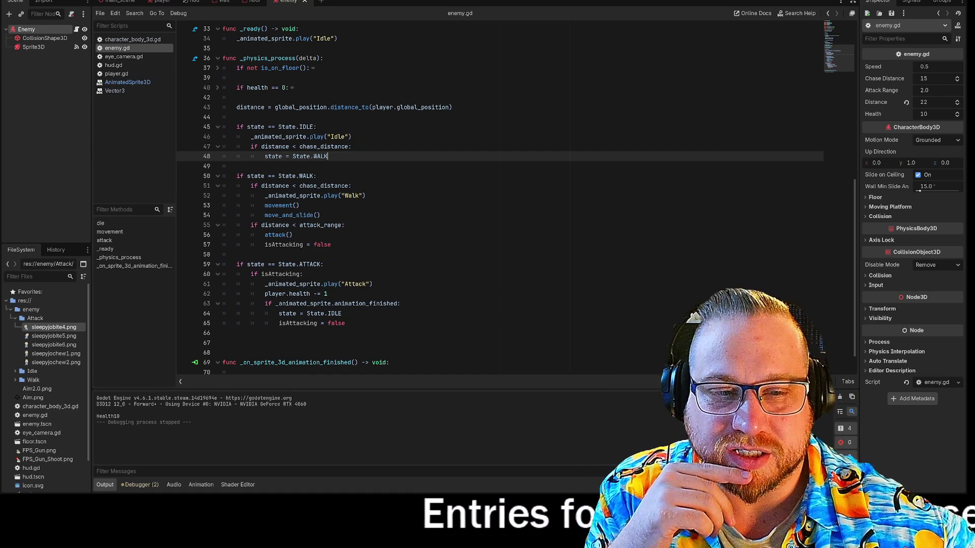
- Change the isAttacking value on line 57 from false to true
double_click(329, 245)
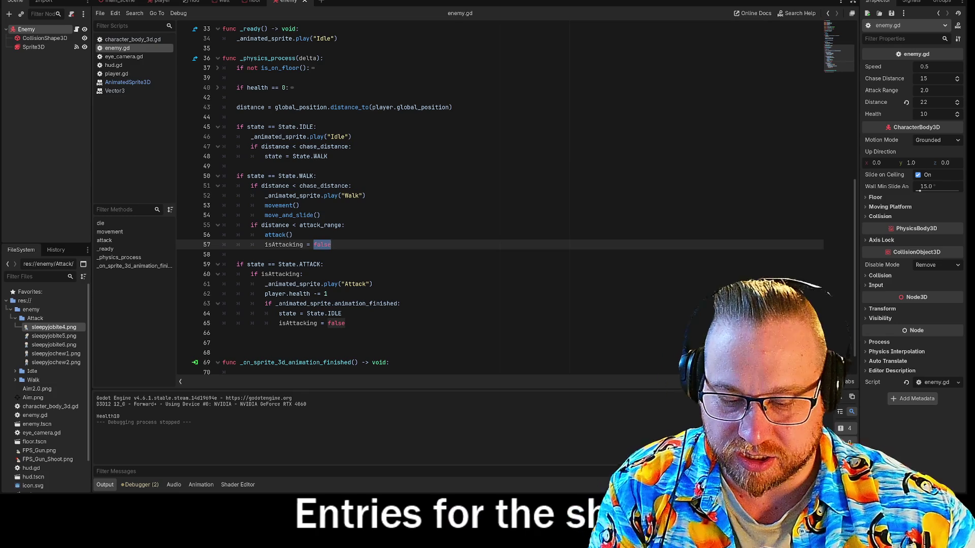
type("TRUE")
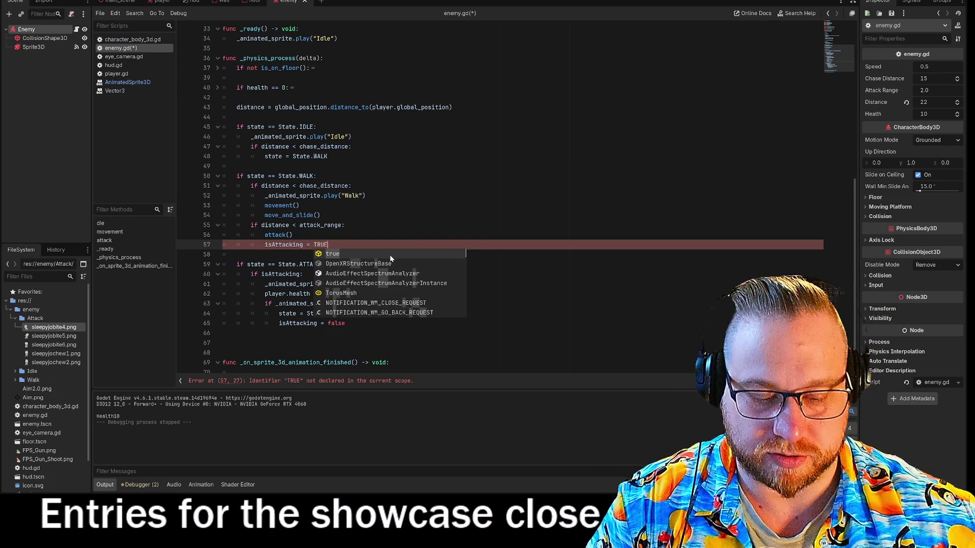
key("Return")
- Save and run the game, resize its window, test the enemy's attacks, then stop
key("F5")
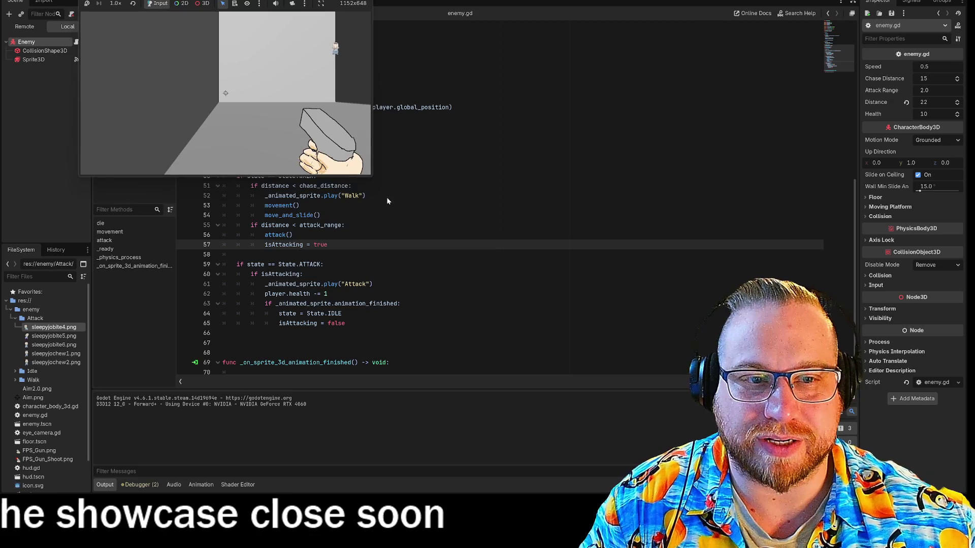
left_click_drag(373, 180, 582, 376)
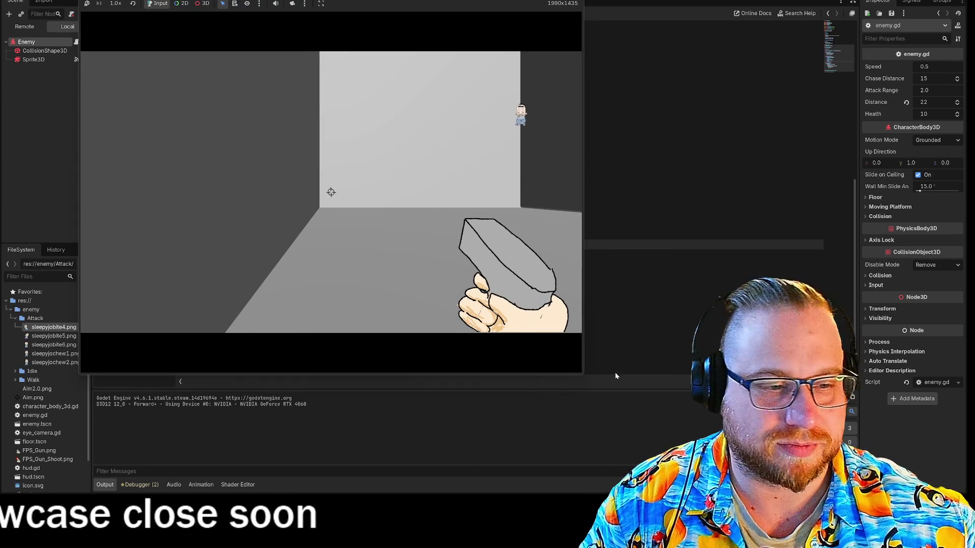
left_click_drag(588, 313, 610, 313)
left_click_drag(608, 308, 576, 308)
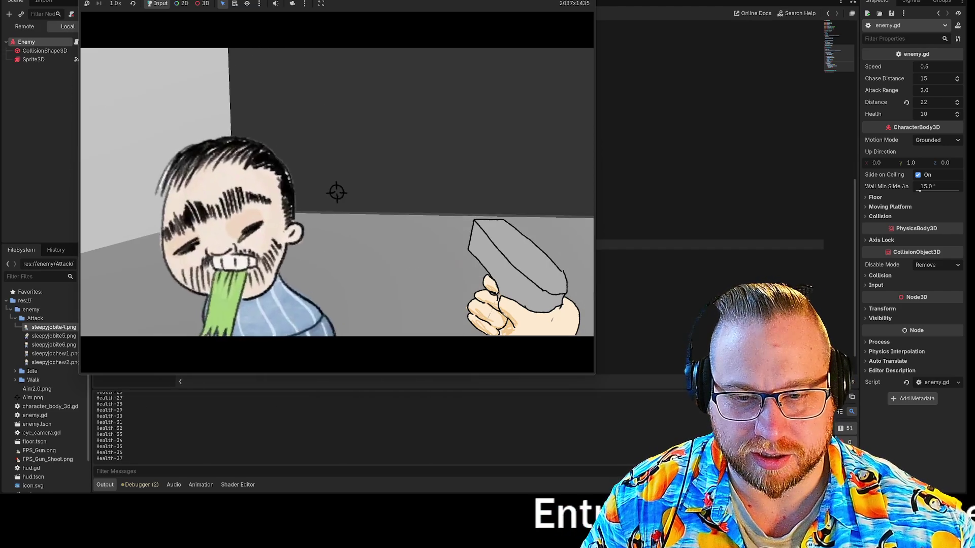
right_click(336, 190)
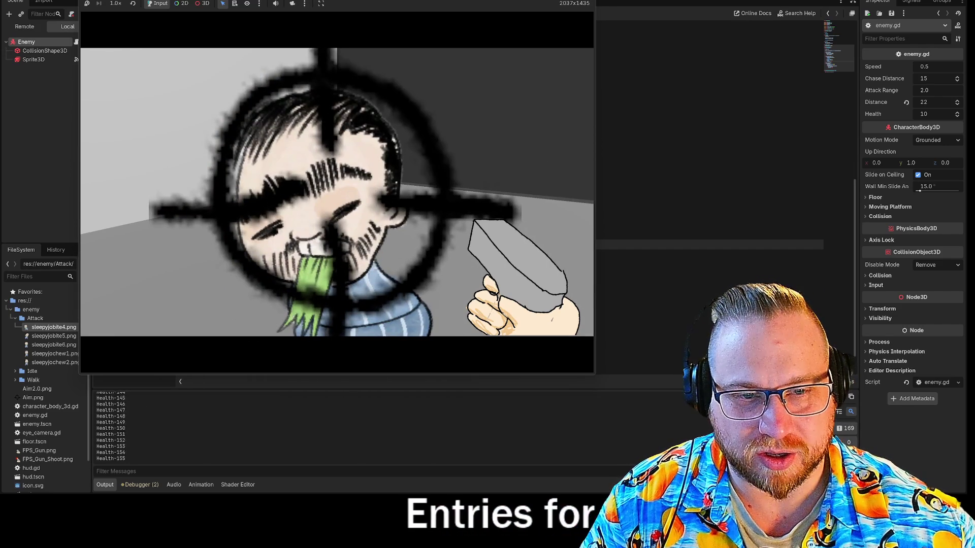
key("F8")
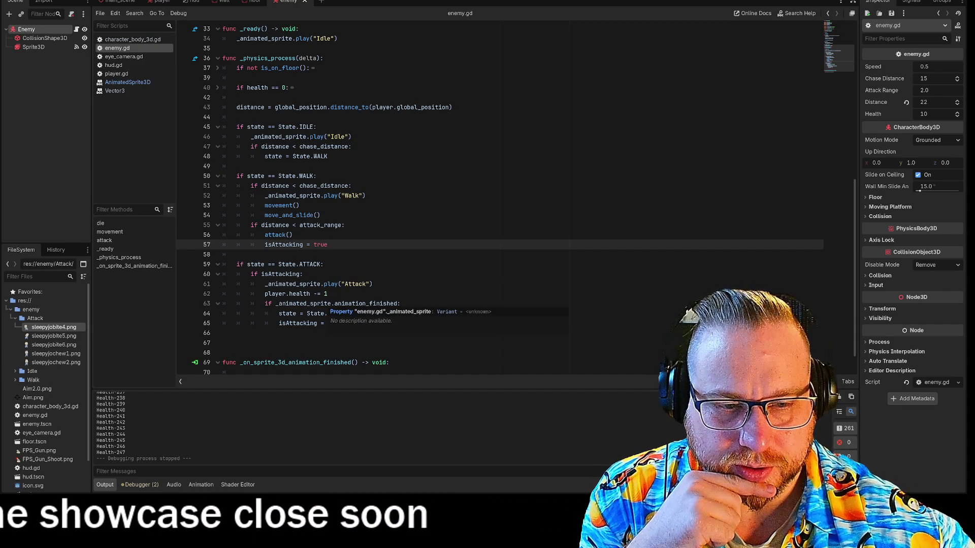
- Copy the _on_sprite_3d_animation_finished name on line 69 to the clipboard
scroll(356, 304, "up", 10)
scroll(356, 305, "up", 1)
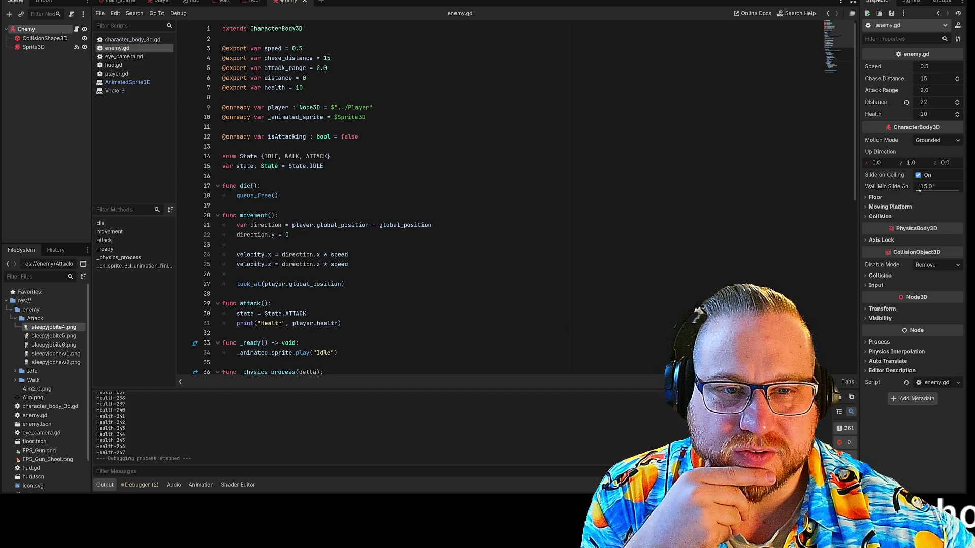
scroll(406, 203, "down", 11)
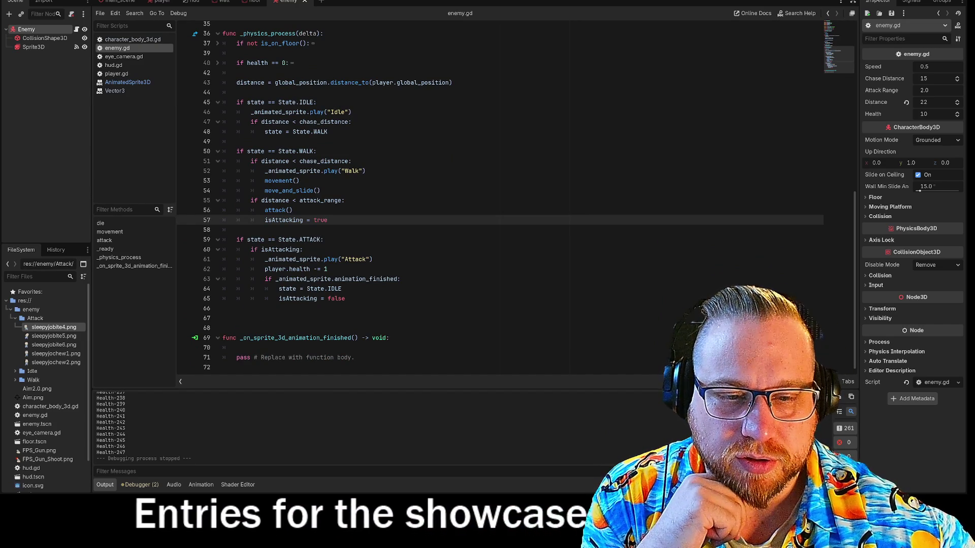
double_click(347, 338)
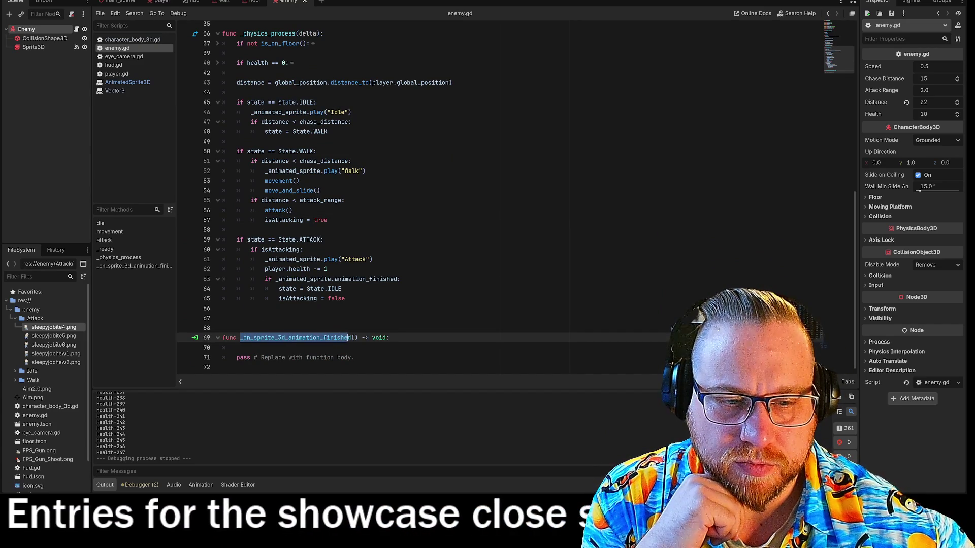
right_click(348, 336)
left_click(362, 379)
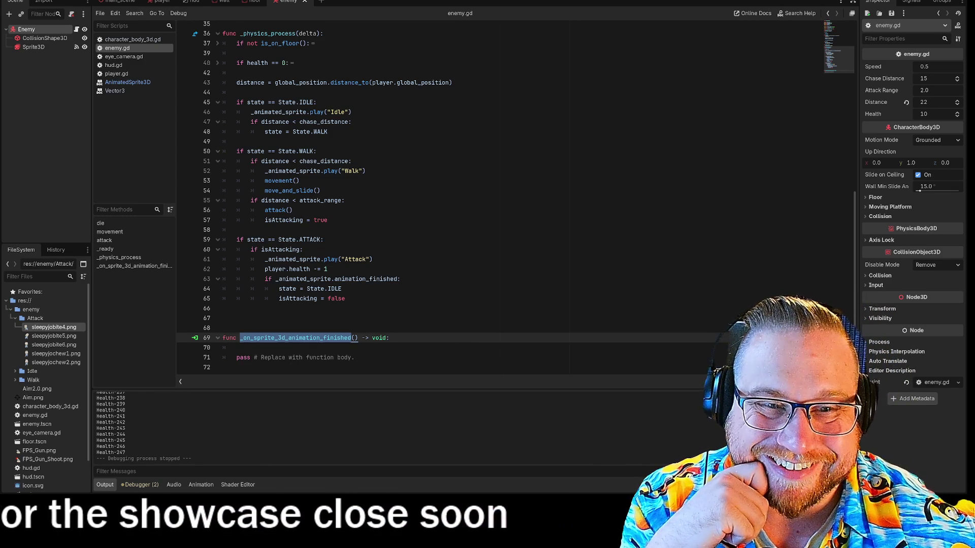
scroll(457, 198, "up", 4)
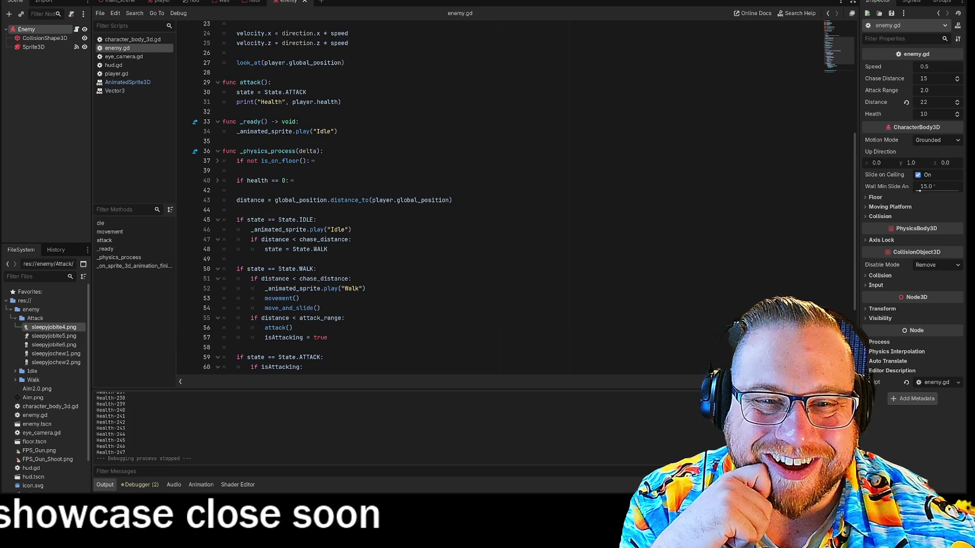
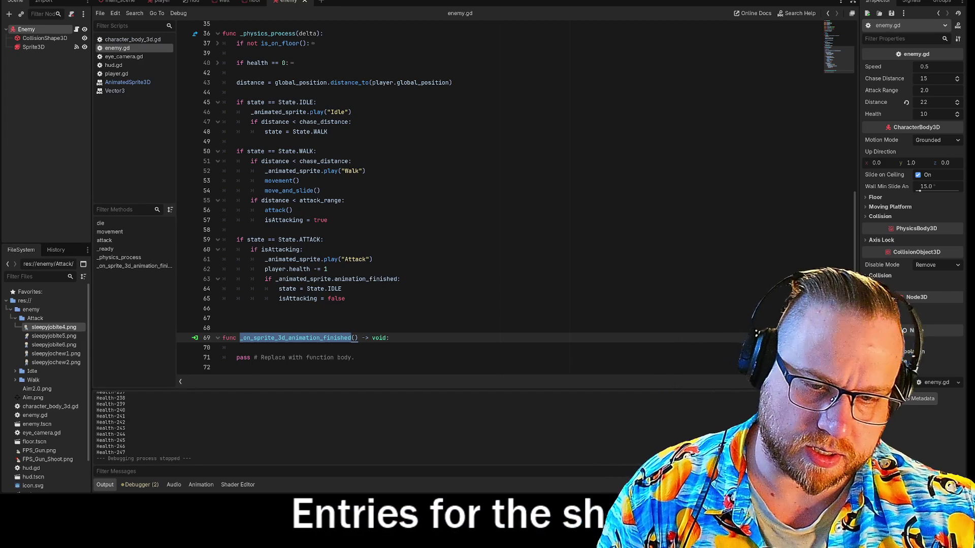
- Add print("Animation Ended") on line 70 of the animation-finished handler, then save and run the game
left_click(256, 347)
type("PRIT")
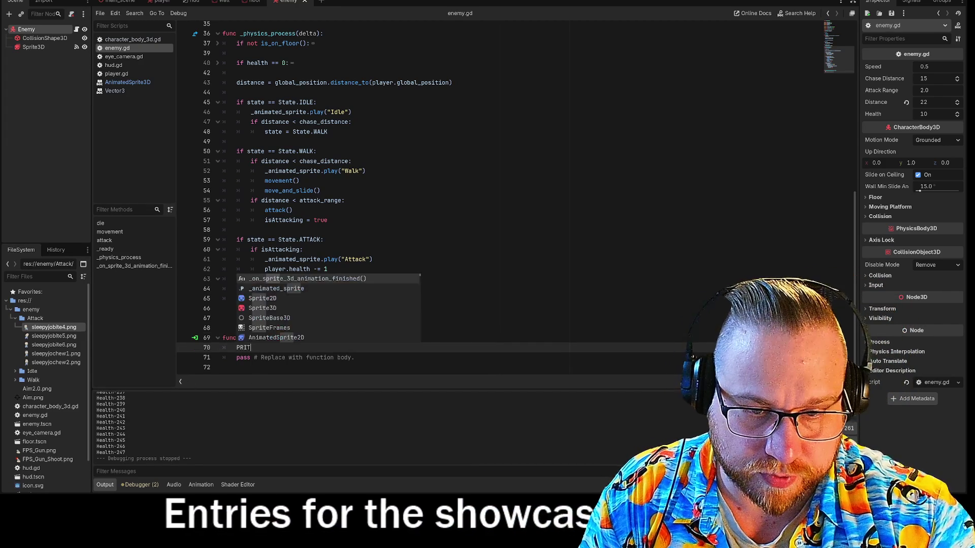
key("Down")
key("Down")
key("Down")
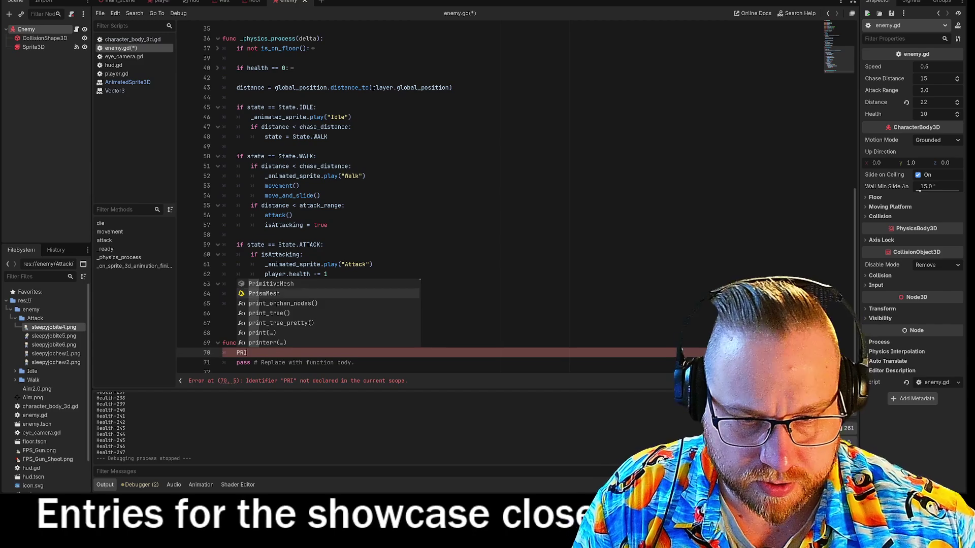
key("Return")
type("aNI")
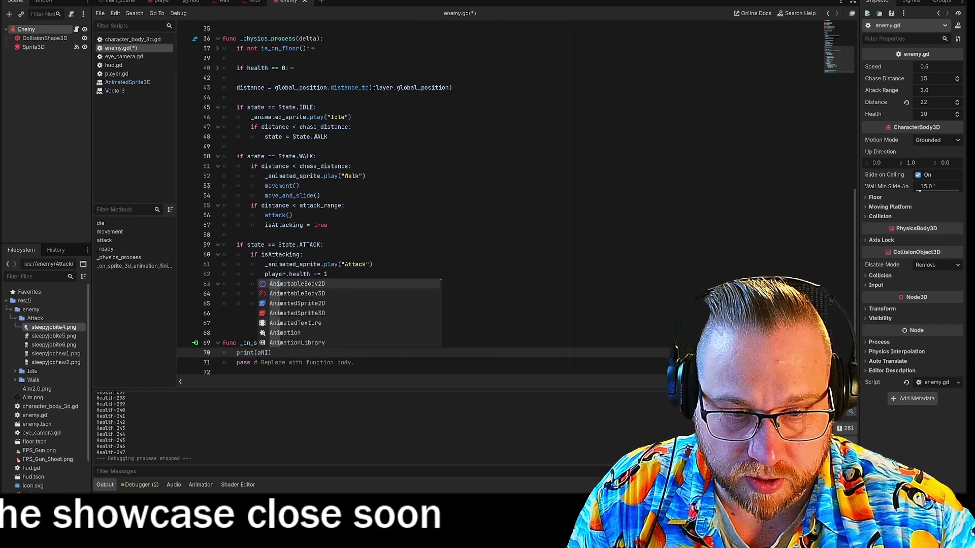
key("BackSpace")
key("BackSpace")
key("BackSpace")
type("Anim")
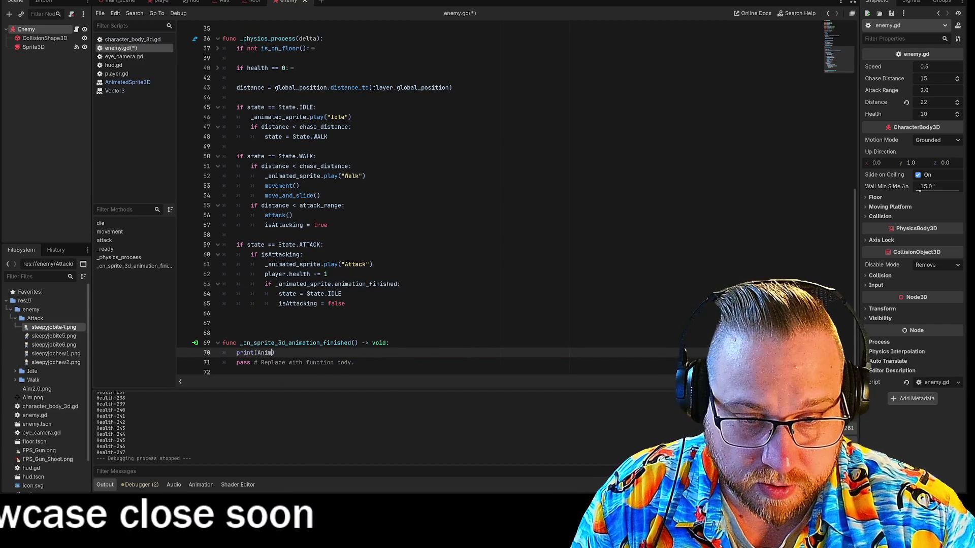
key("BackSpace")
key("BackSpace")
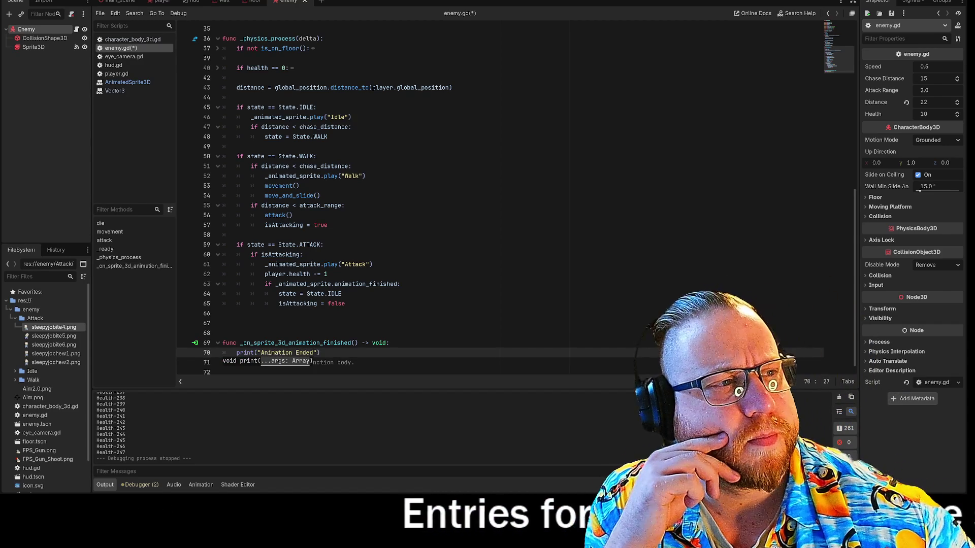
key("F5")
- Play-test in an enlarged game window, stop with F8, and select Sprite3D to view its Attack frames
mouse_move(465, 132)
left_mouse_down()
mouse_move(252, 34)
mouse_move(139, 0)
left_mouse_up()
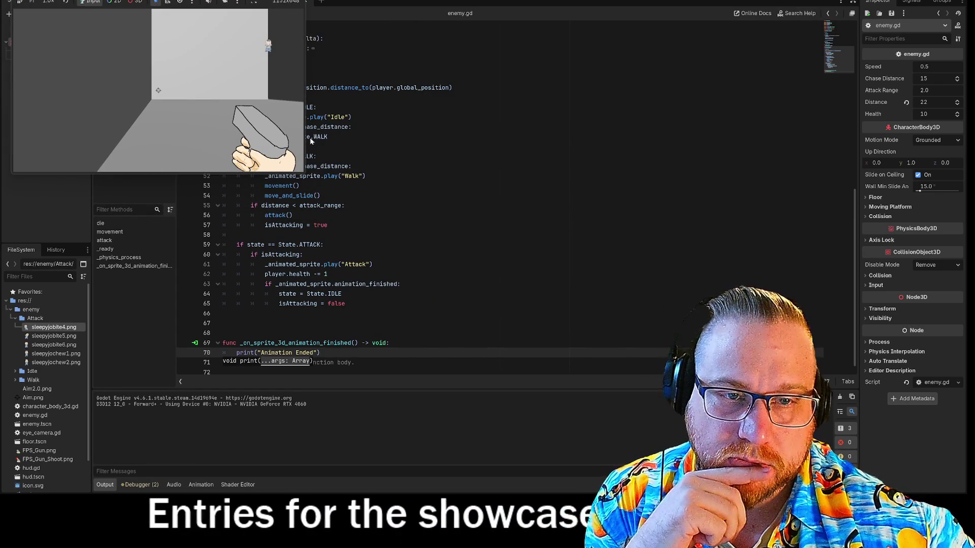
mouse_move(306, 173)
left_mouse_down()
mouse_move(740, 370)
mouse_move(653, 435)
mouse_move(727, 450)
left_mouse_up()
left_click(507, 233)
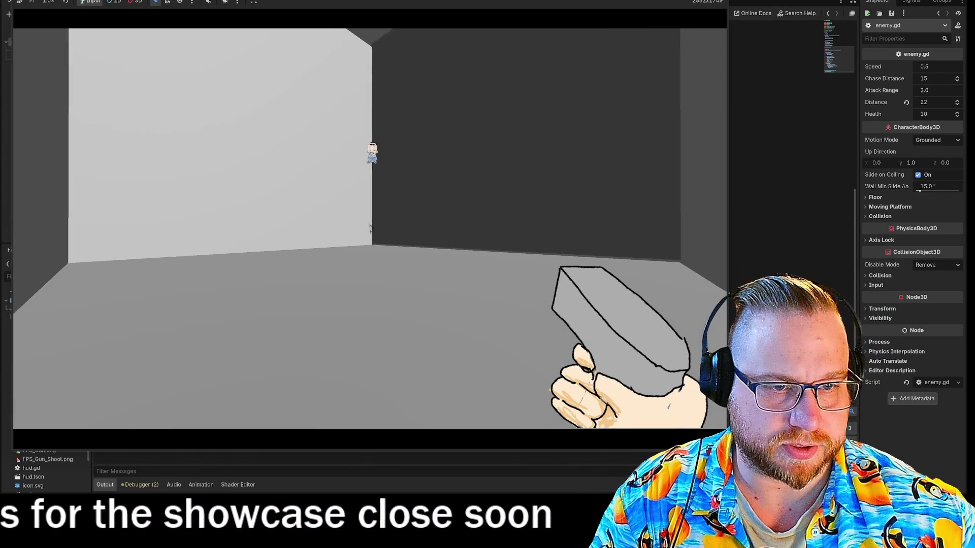
key("w")
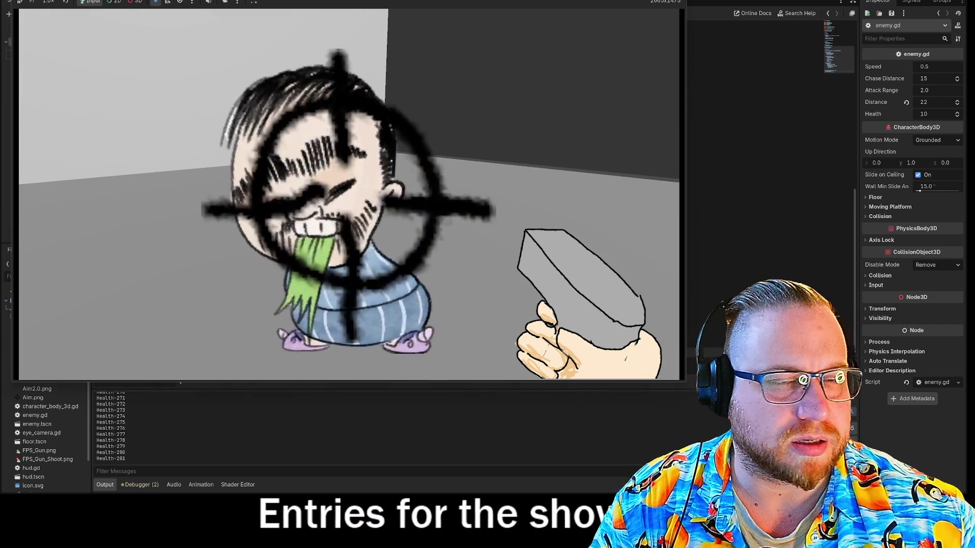
key("F8")
left_click(34, 47)
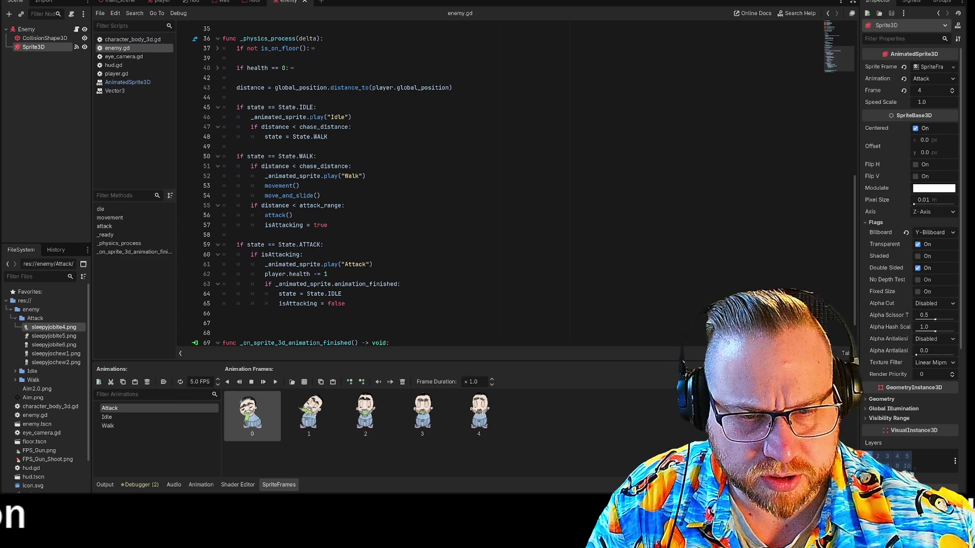
- Move isAttacking = false from line 65 to its own line after player.health -= 1
left_click_drag(268, 264, 373, 265)
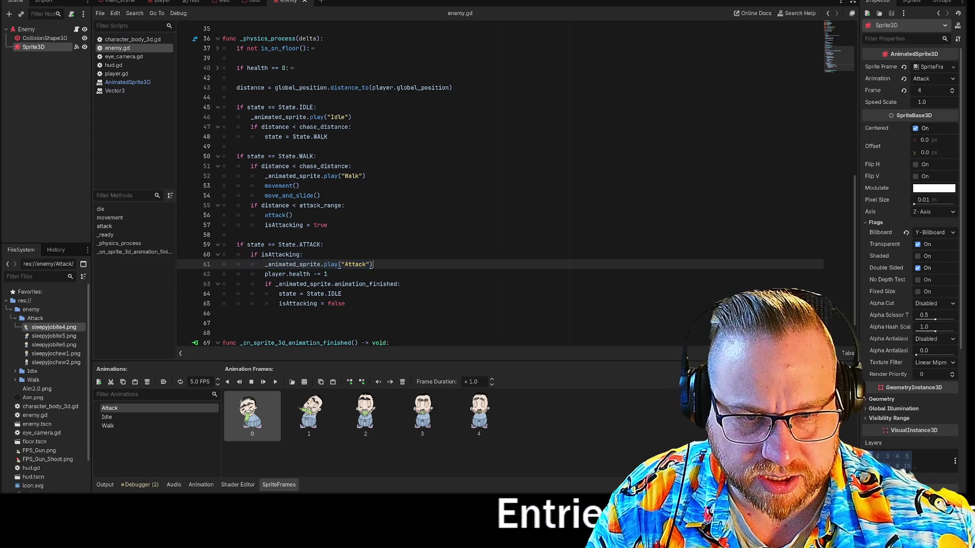
left_click_drag(261, 254, 303, 255)
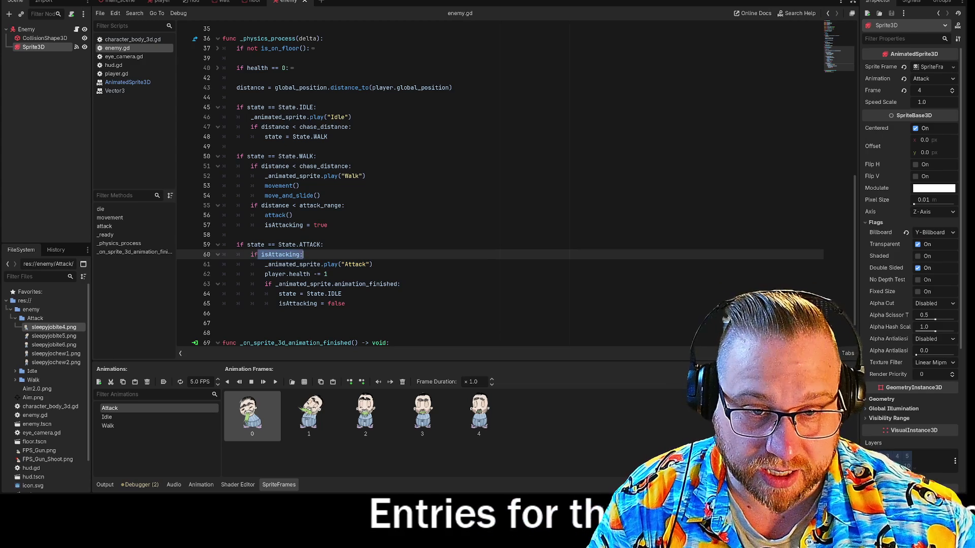
left_click(305, 274)
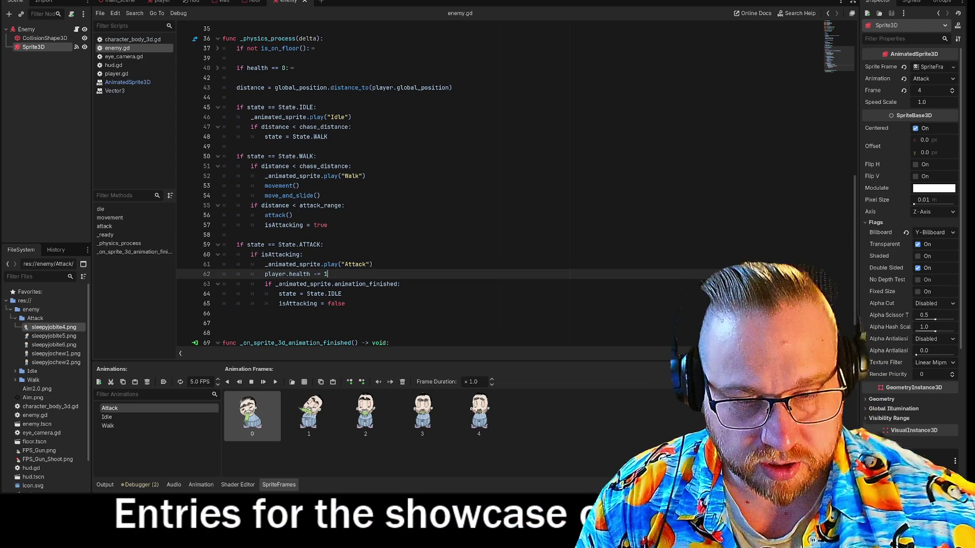
left_click_drag(317, 303, 345, 304)
key("shift+Home")
key("ctrl+c")
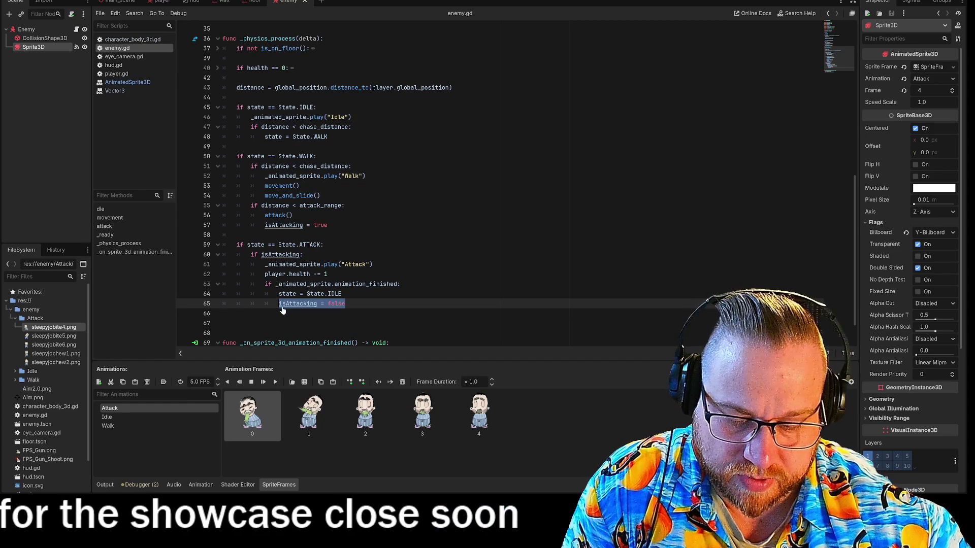
key("BackSpace")
left_click(328, 274)
key("BackSpace")
key("ctrl+v")
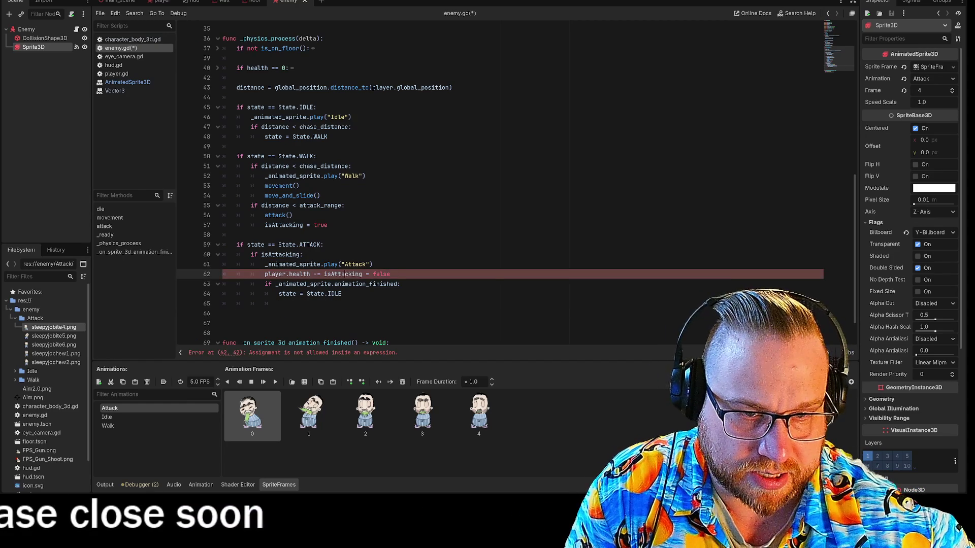
key("Return")
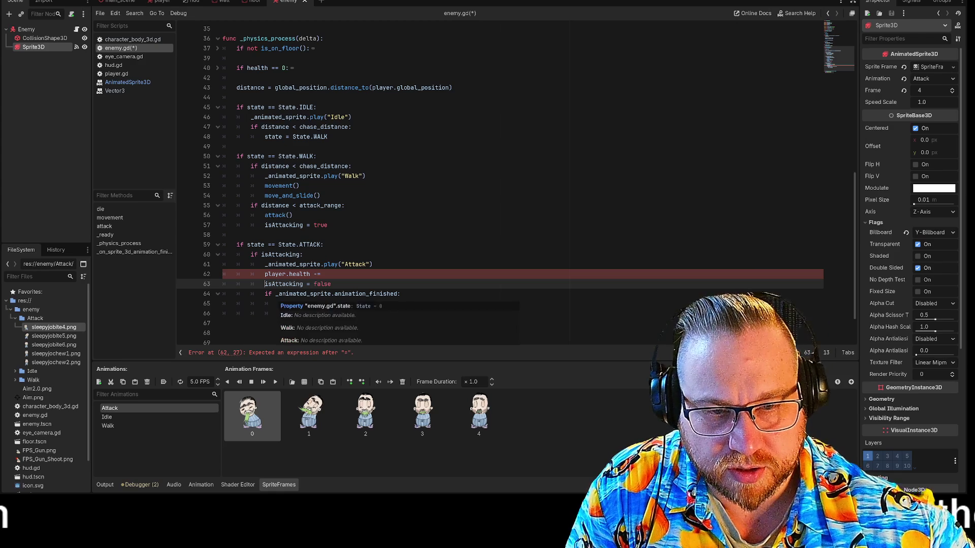
- Outdent the animation_finished Idle check, restore the 1 in player.health -= 1, then save and run
left_click(265, 294)
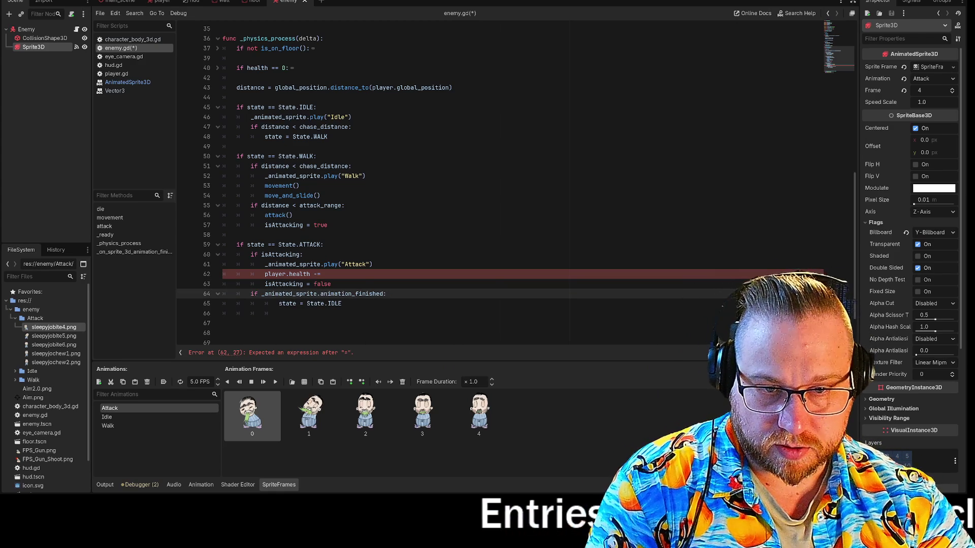
key("Down")
key("shift+Tab")
key("Down")
key("End")
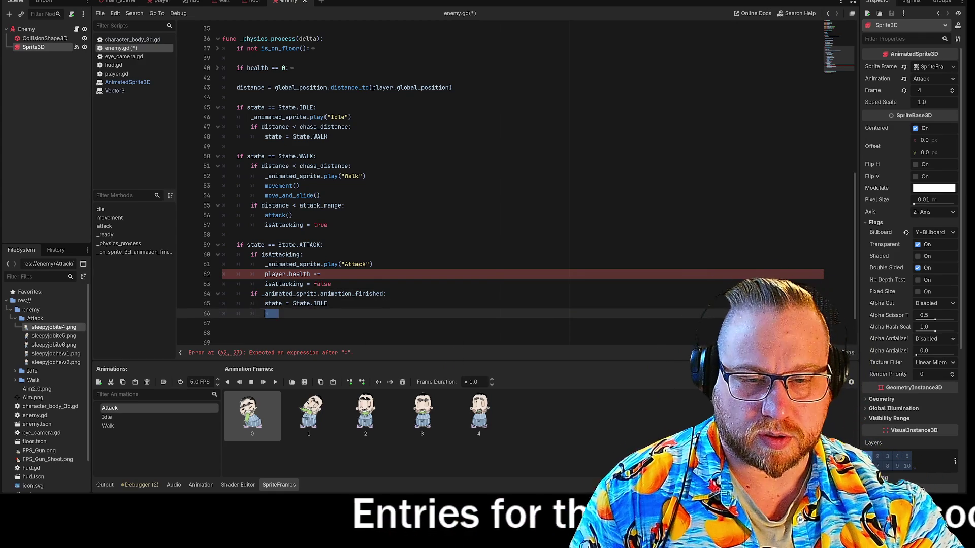
left_click(321, 275)
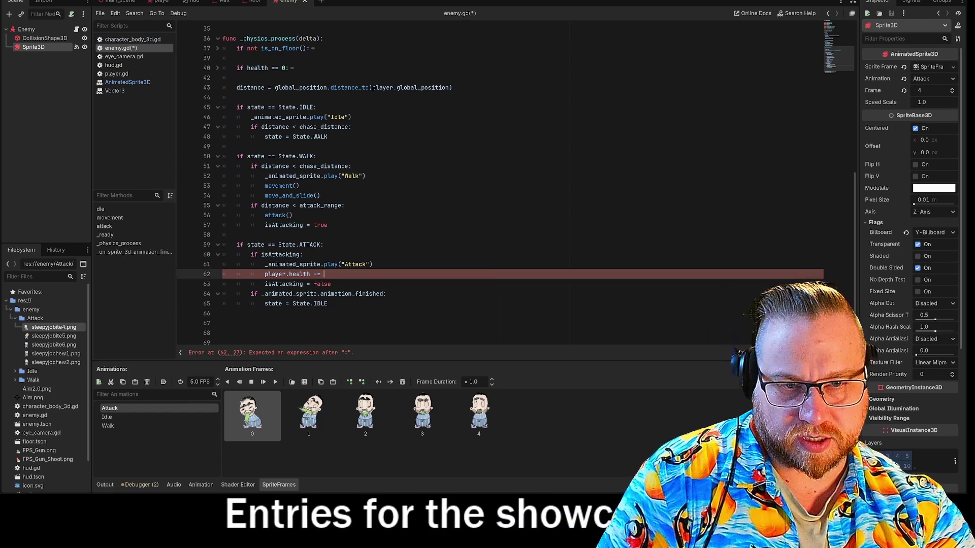
type("1")
left_click(386, 294)
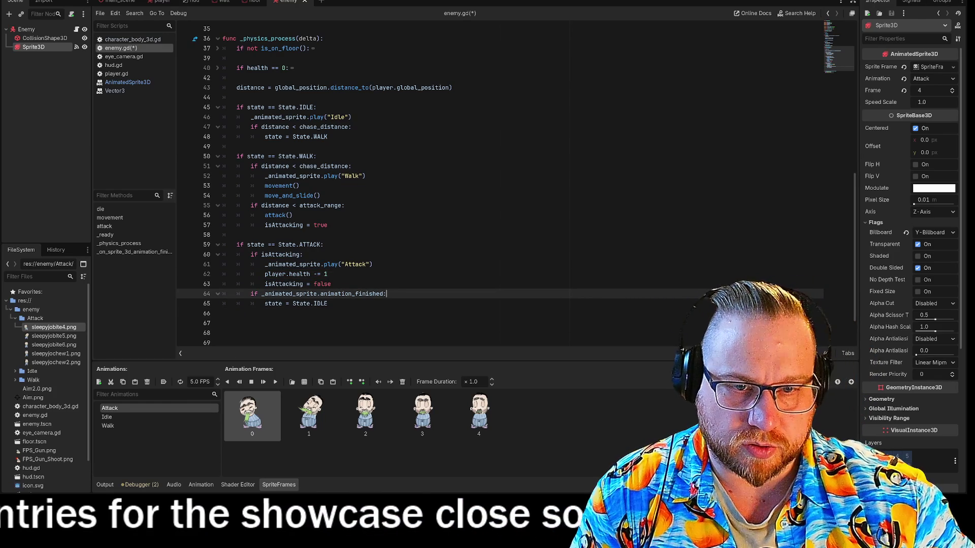
mouse_move(255, 254)
left_mouse_down()
mouse_move(302, 254)
mouse_move(331, 283)
left_mouse_up()
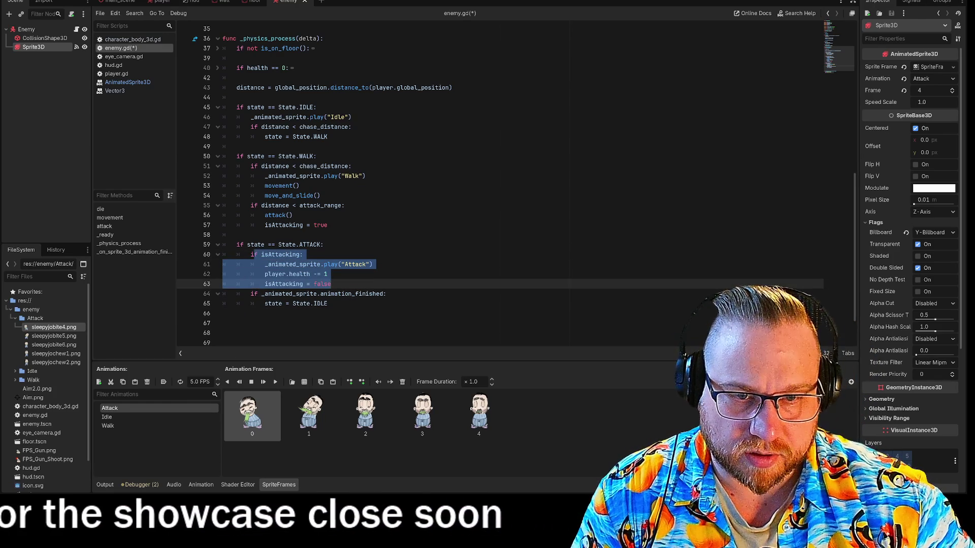
mouse_move(253, 294)
left_mouse_down()
mouse_move(367, 294)
mouse_move(328, 303)
left_mouse_up()
left_click(327, 304)
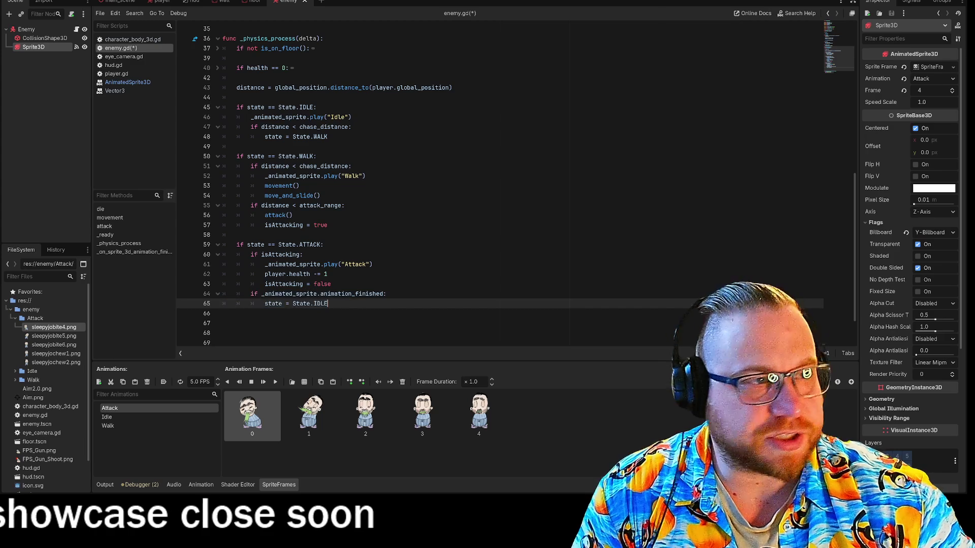
left_click(794, 5)
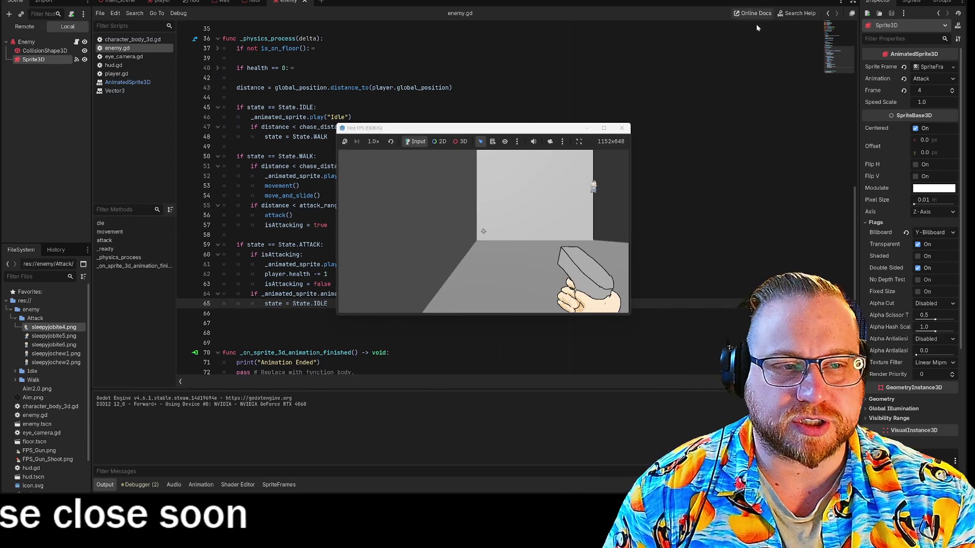
- Play-test the revised attack in a moved and enlarged game window, then stop it with F8
left_click_drag(521, 122, 204, 1)
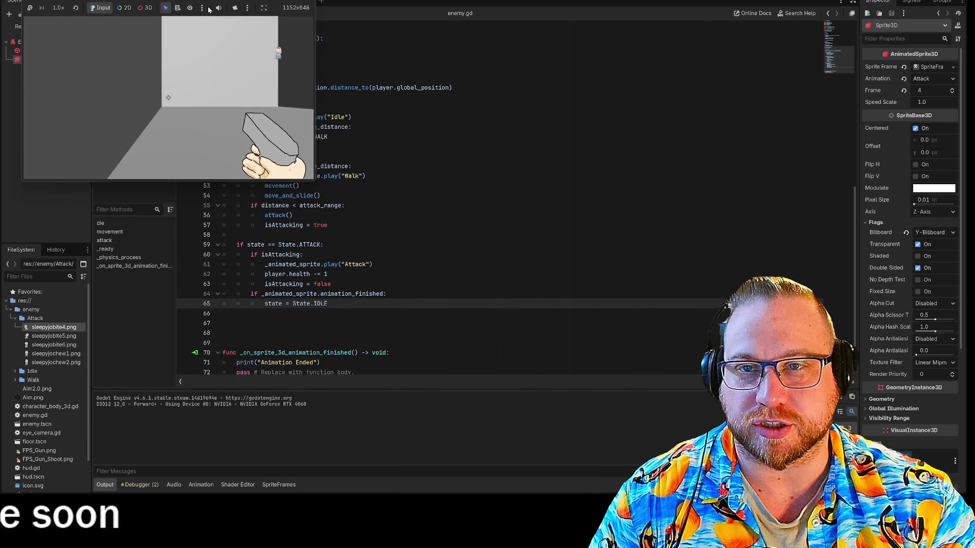
mouse_move(313, 182)
left_mouse_down()
mouse_move(707, 373)
mouse_move(665, 370)
left_mouse_up()
left_click(534, 272)
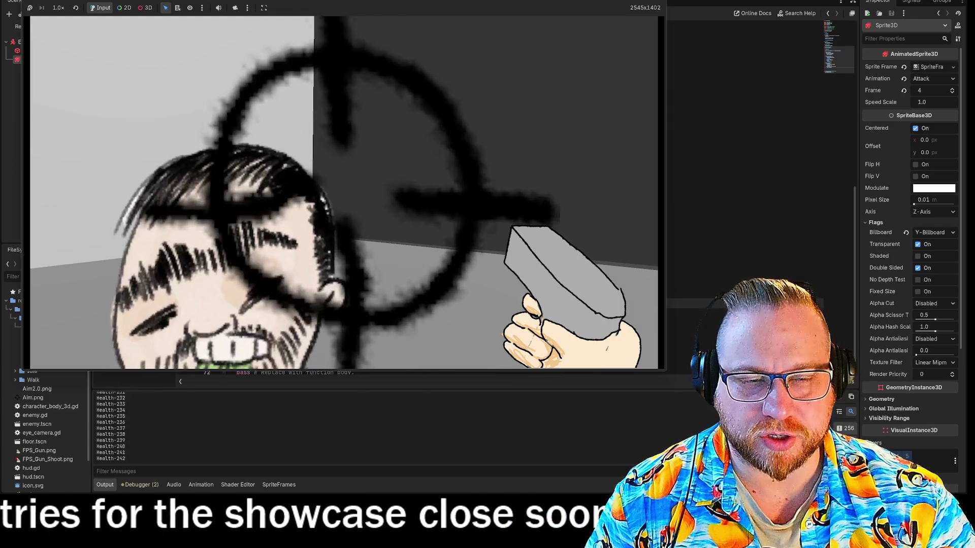
key("F8")
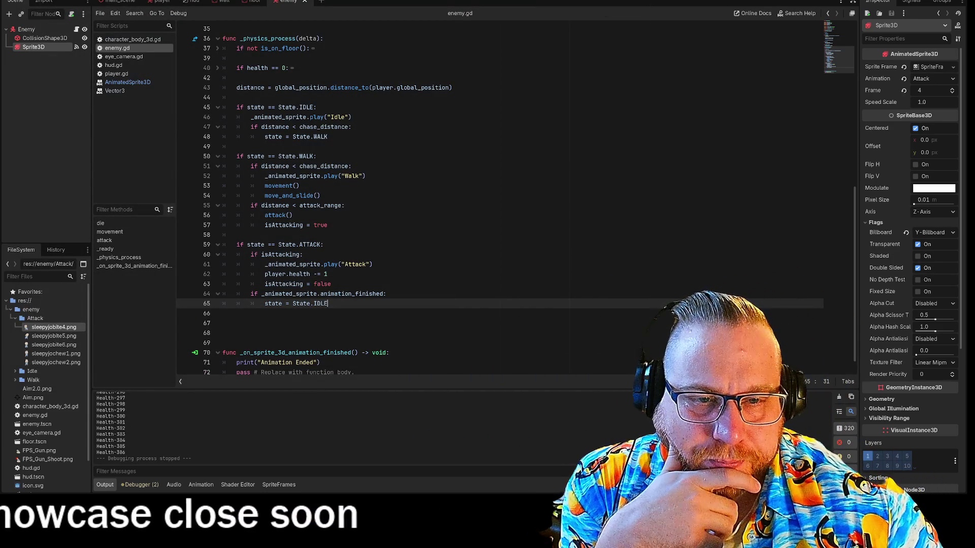
- Delete the whole attack() function from enemy.gd
mouse_move(280, 254)
scroll(280, 254, "up", 5)
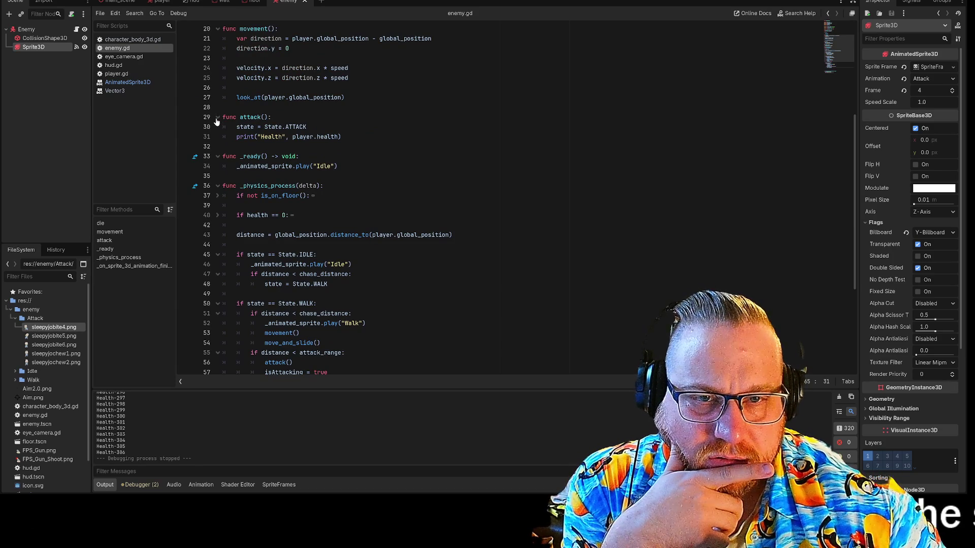
mouse_move(341, 136)
left_mouse_down()
mouse_move(264, 137)
mouse_move(223, 117)
left_mouse_up()
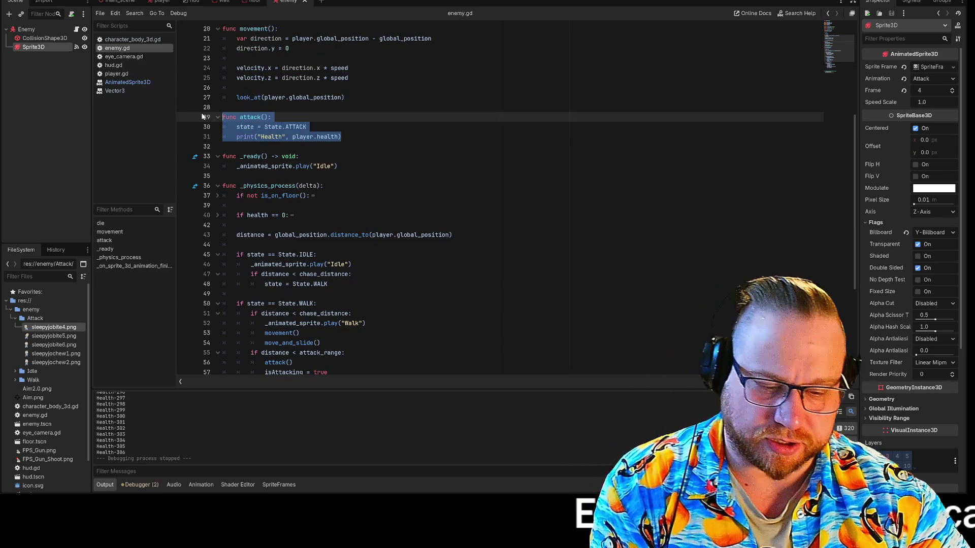
key("BackSpace")
key("BackSpace")
key("BackSpace")
scroll(202, 116, "down", 3)
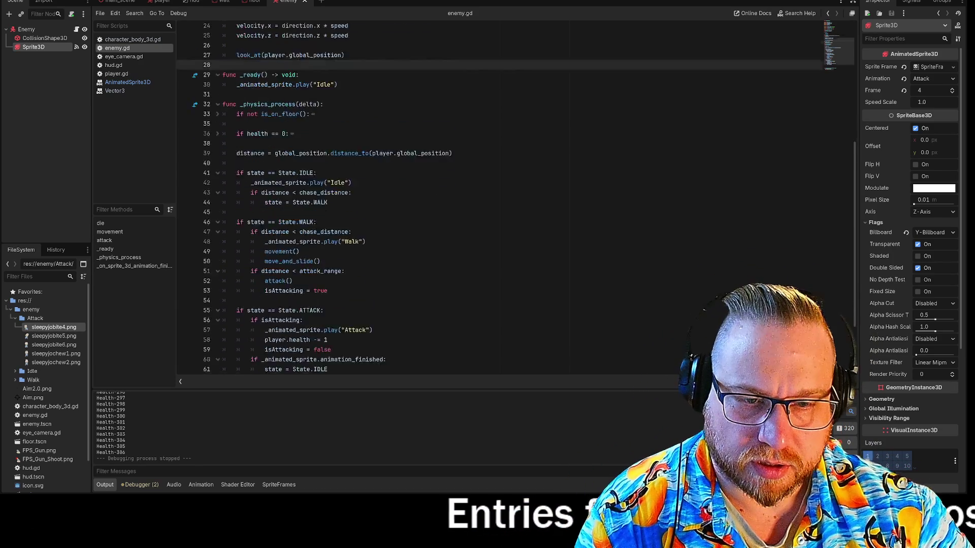
- Replace the attack() call on line 52 with state = State.ATTACK via autocomplete
double_click(273, 235)
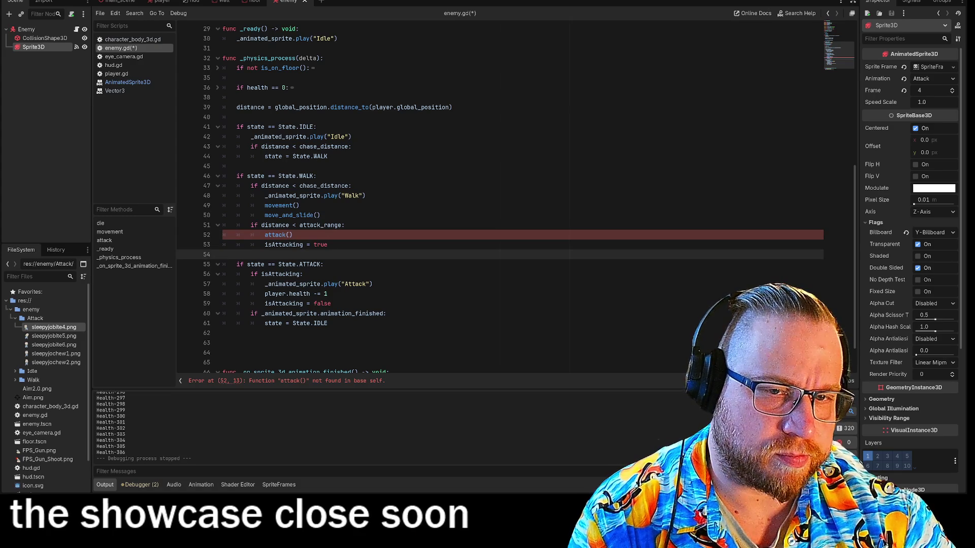
left_click(237, 166)
left_click(223, 117)
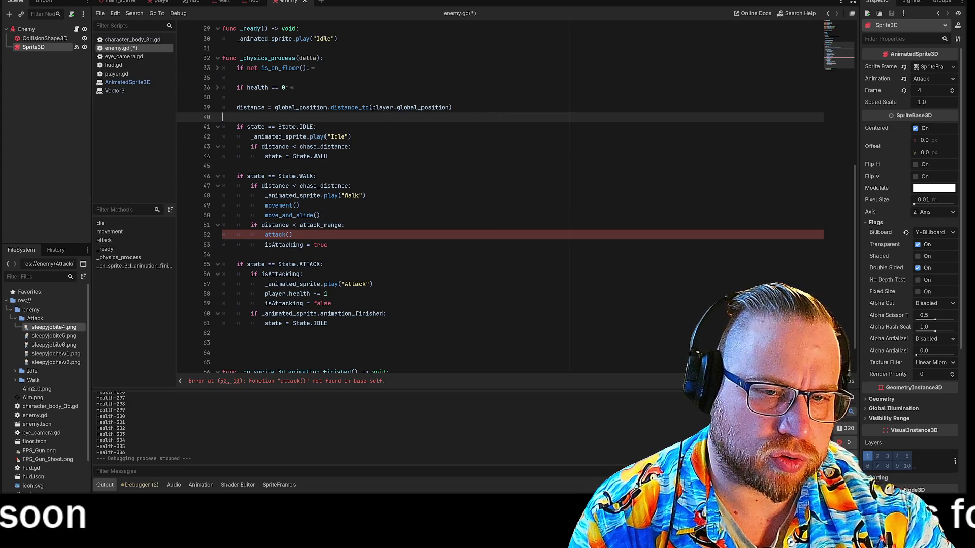
left_click(329, 245)
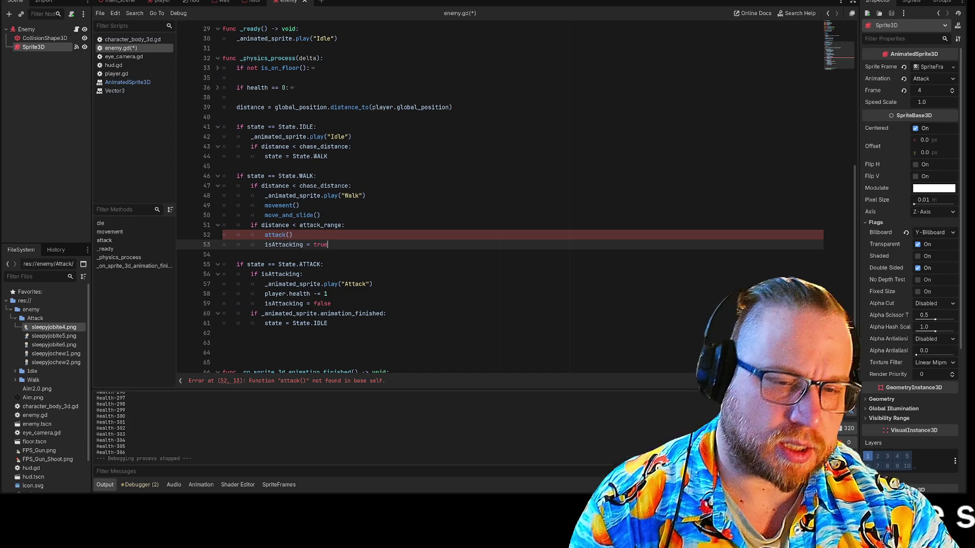
left_click(293, 235)
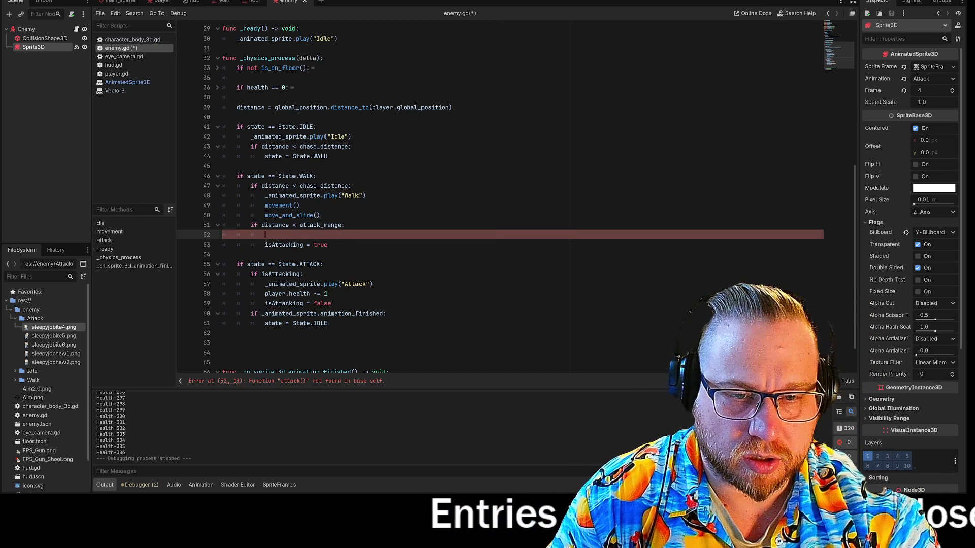
type("STAET")
key("BackSpace")
key("BackSpace")
key("BackSpace")
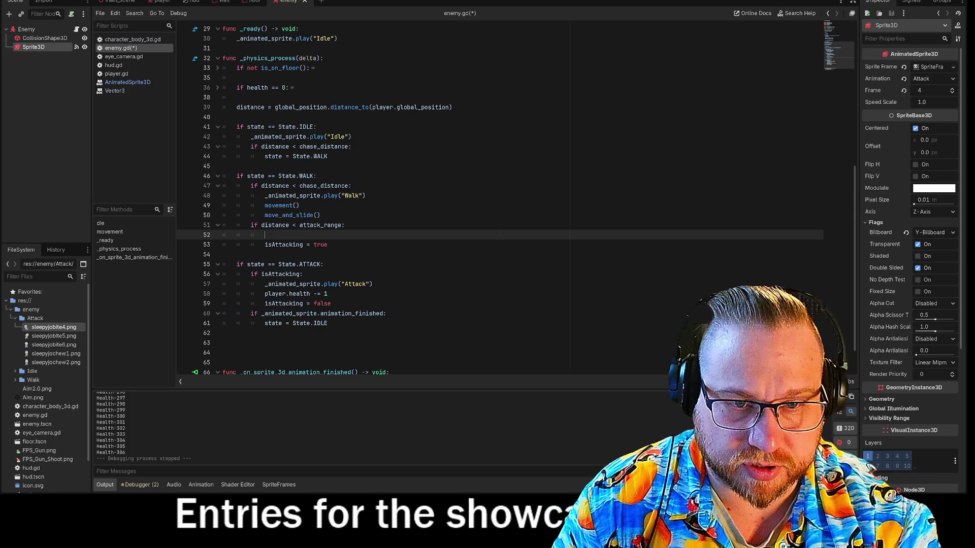
type("state ")
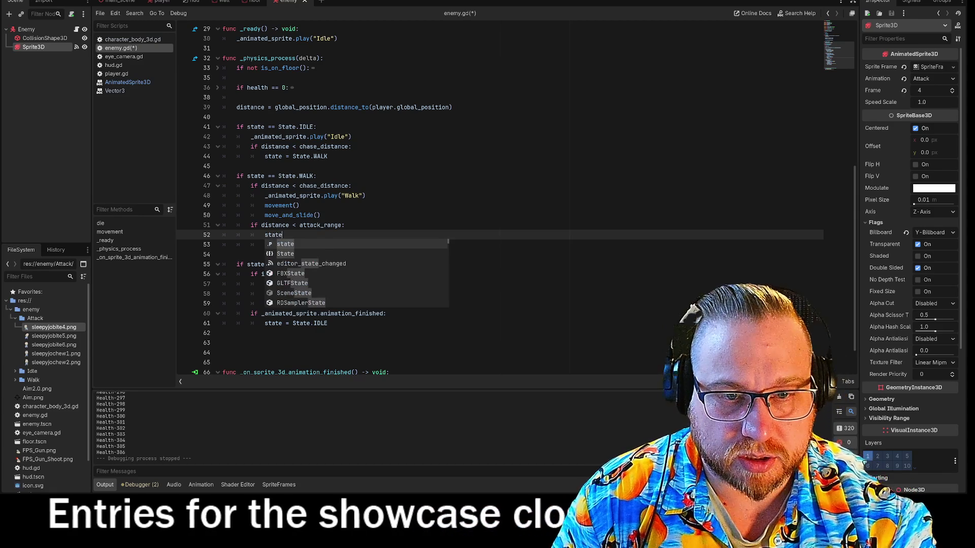
type("= ")
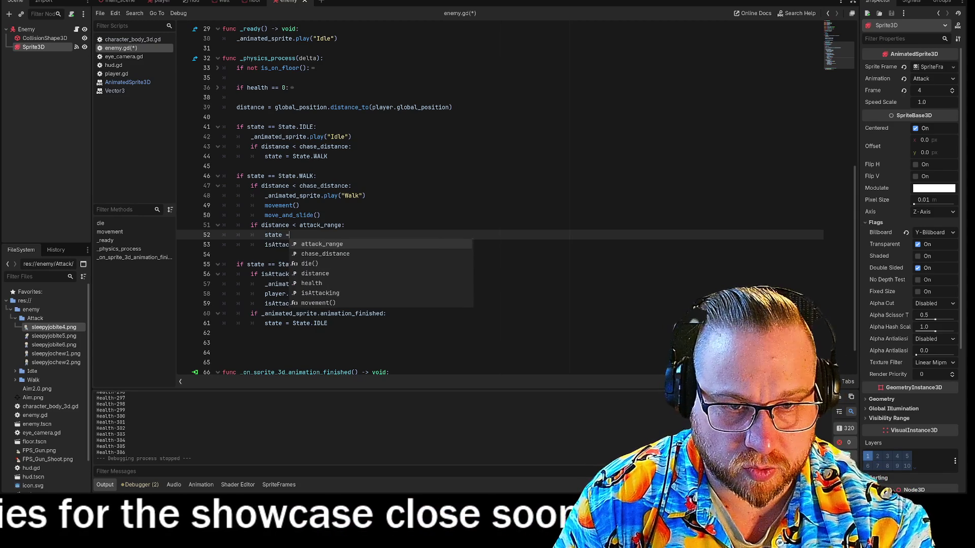
type("State")
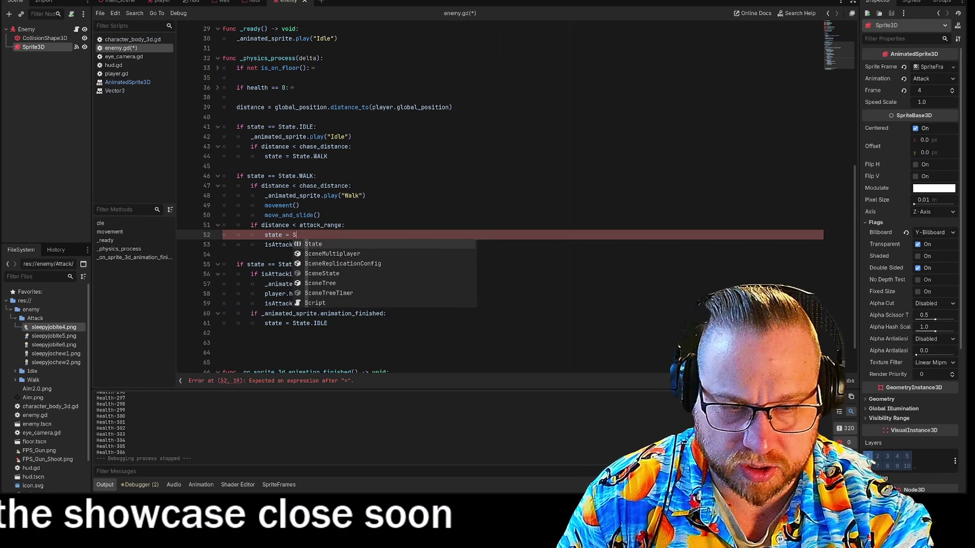
type(".Att")
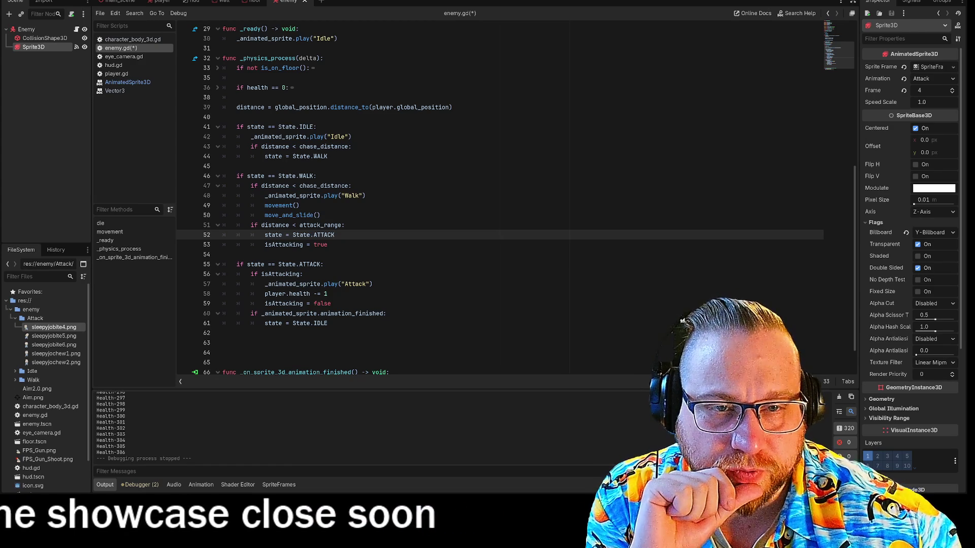
left_click_drag(286, 314, 387, 313)
- Save enemy.gd and run the game with F5
left_click(387, 314)
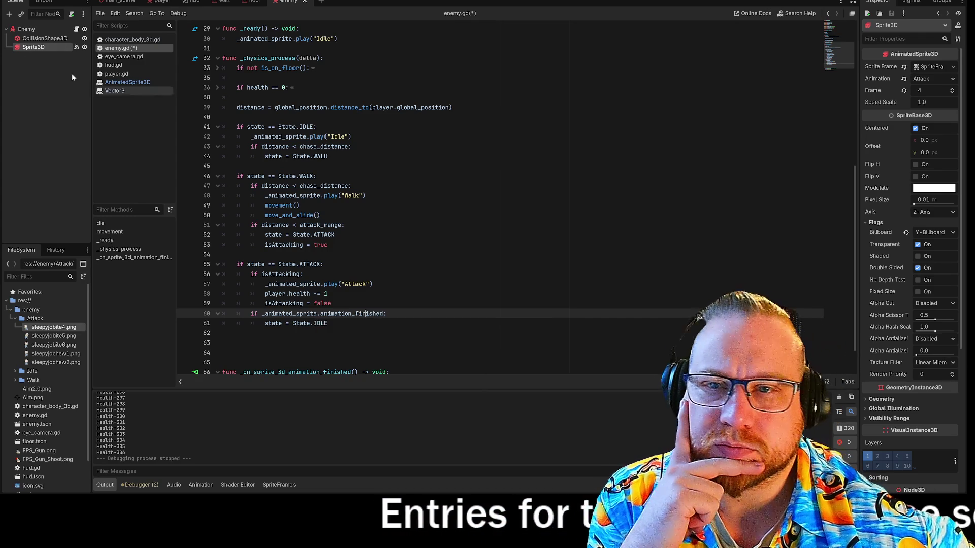
key("F5")
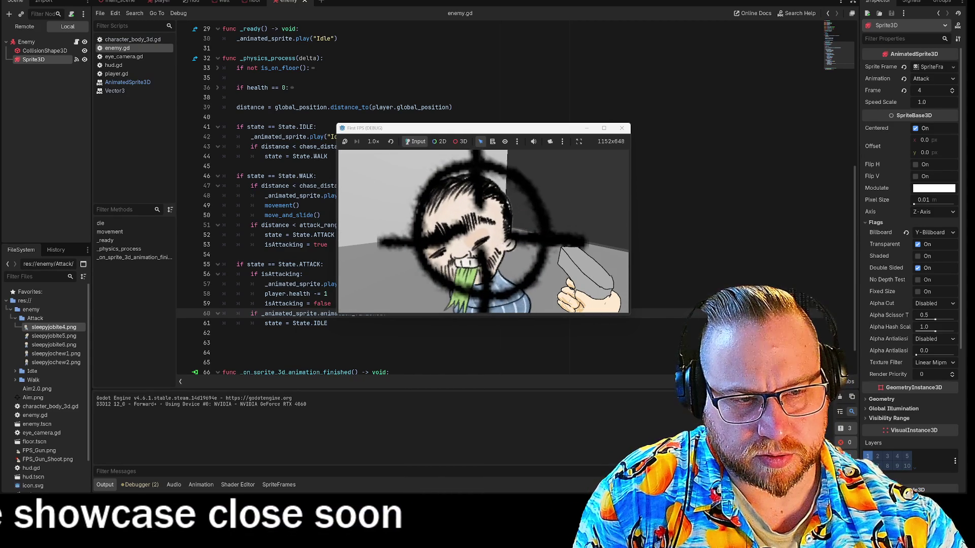
- Move the First FPS (DEBUG) window up and to the right, then close the game
mouse_move(485, 130)
left_mouse_down()
mouse_move(591, 83)
mouse_move(598, 55)
left_mouse_up()
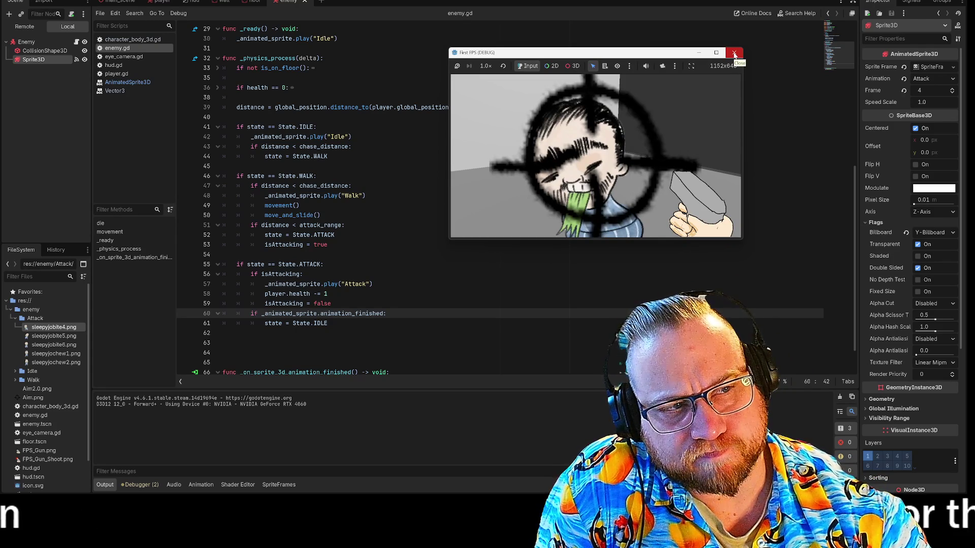
left_click(733, 53)
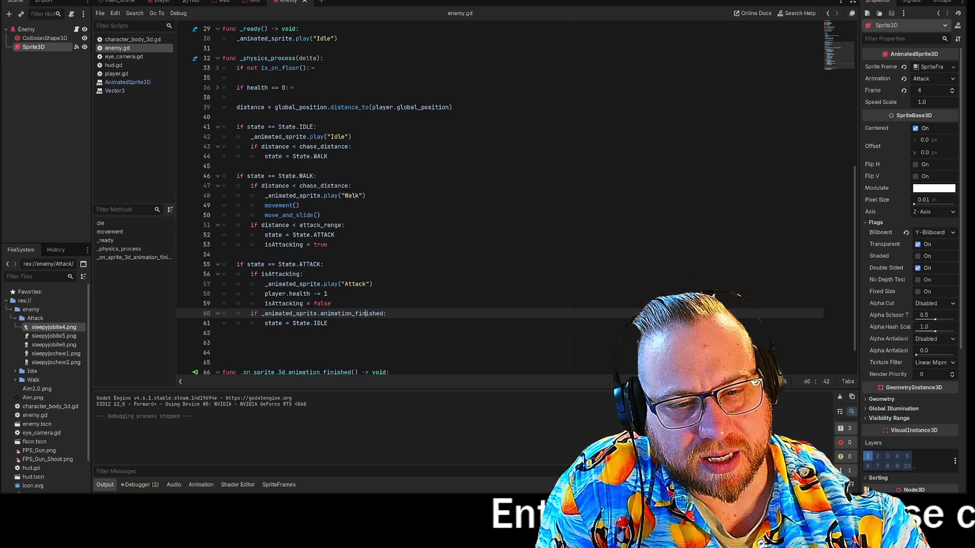
- Change play("Idle") to play("Attack") in _ready(), then save and run the game
left_click_drag(270, 283, 373, 284)
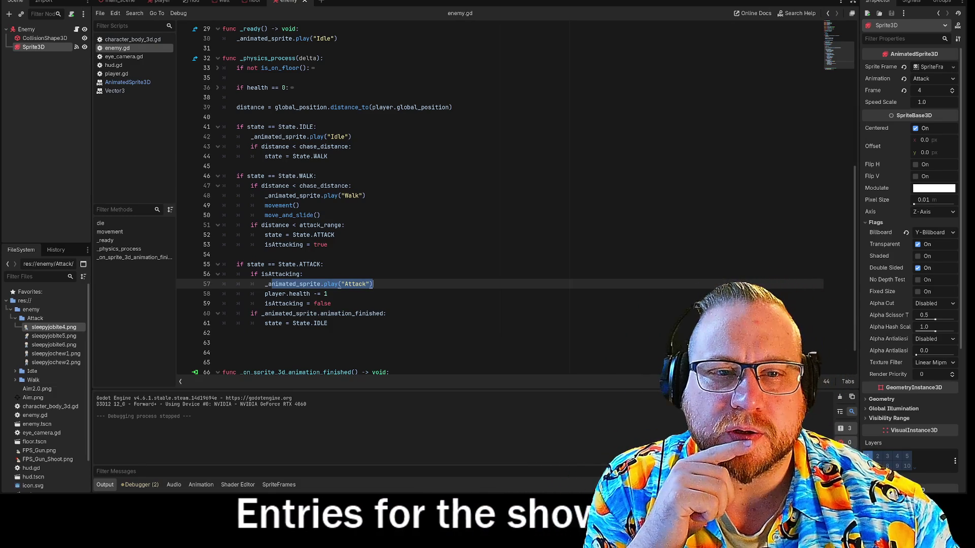
key("Up")
scroll(457, 203, "up", 2)
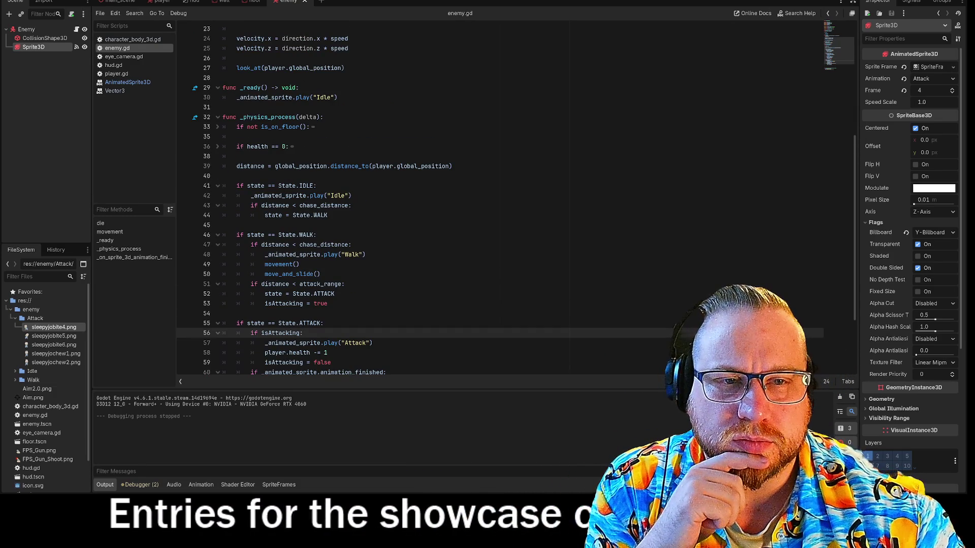
double_click(323, 97)
type("Attack")
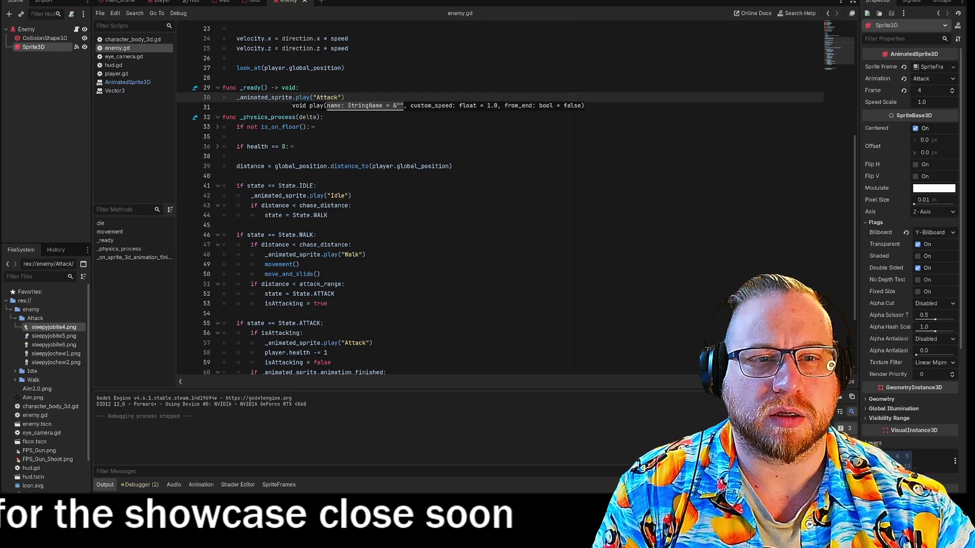
left_click(237, 137)
key("F5")
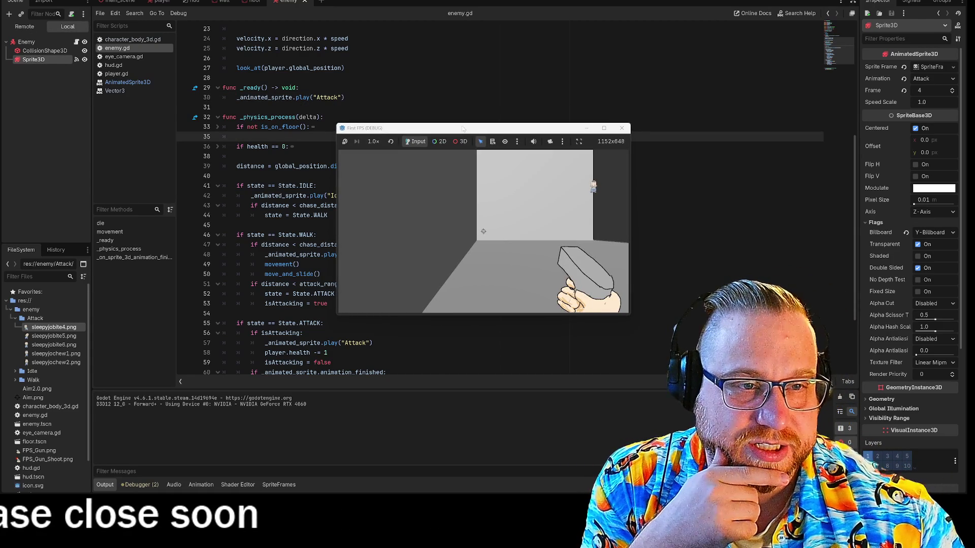
- Watch the enemy attack up close in a moved, enlarged game window, then close the game
mouse_move(472, 124)
left_mouse_down()
mouse_move(430, 91)
mouse_move(224, 20)
left_mouse_up()
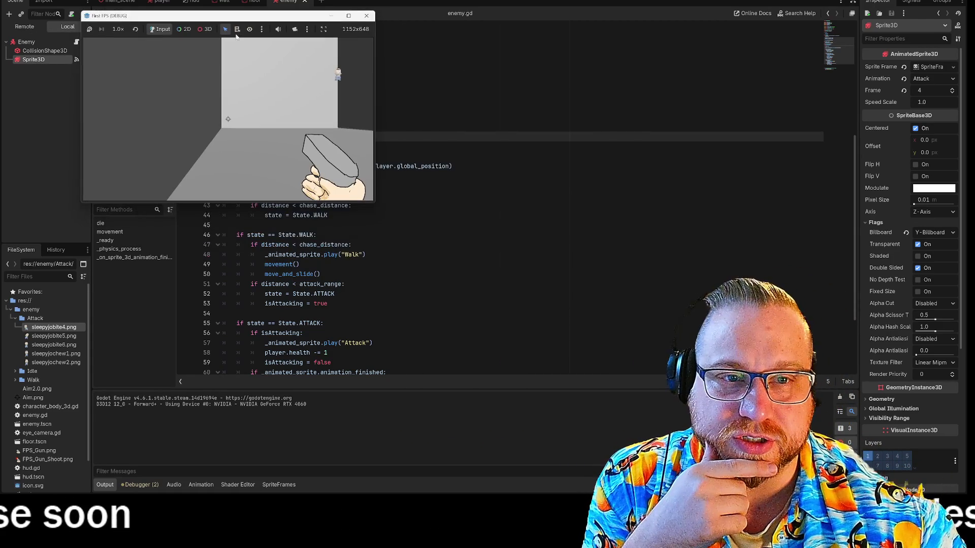
left_click_drag(368, 206, 676, 378)
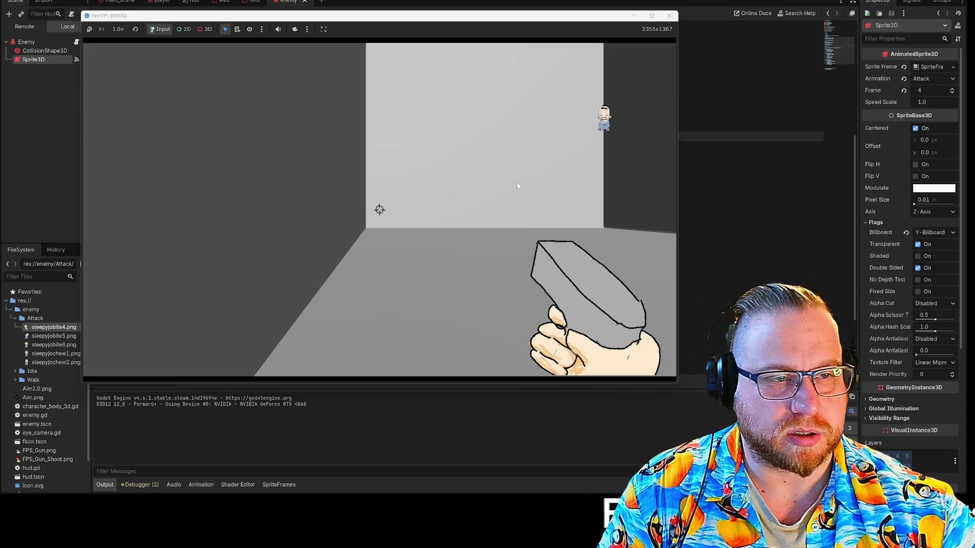
left_click(454, 186)
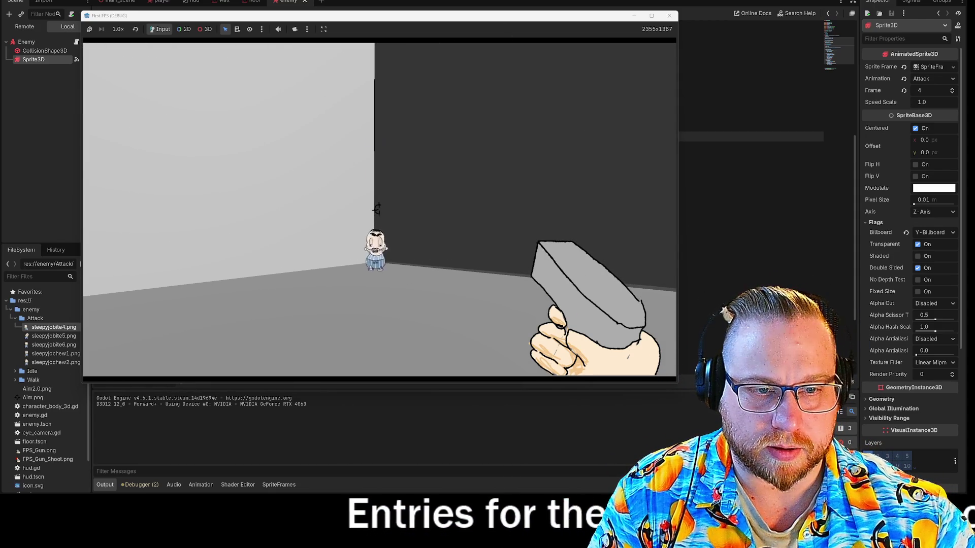
left_click(668, 19)
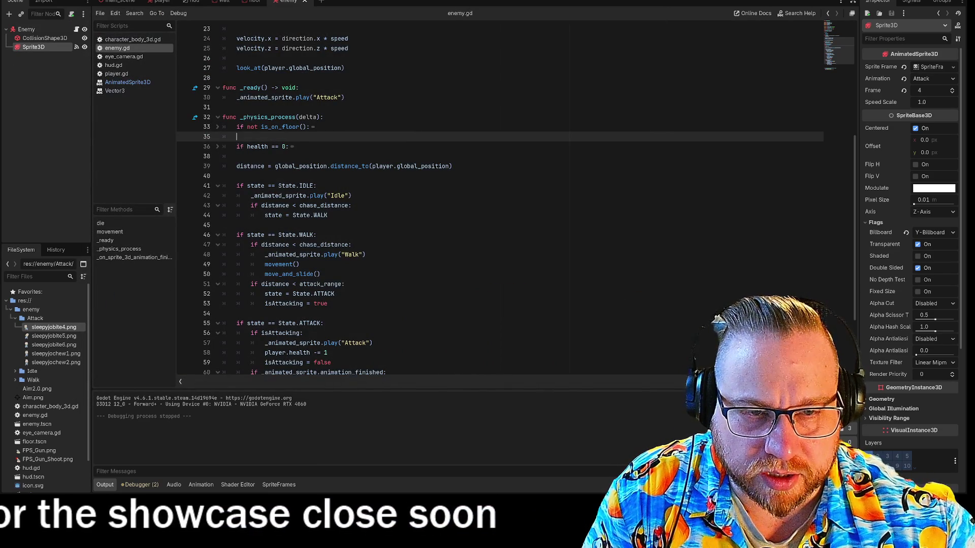
- Comment out the Idle play call on line 42, remove the stray underscore, and rerun the game
double_click(337, 195)
left_click_drag(343, 195, 346, 196)
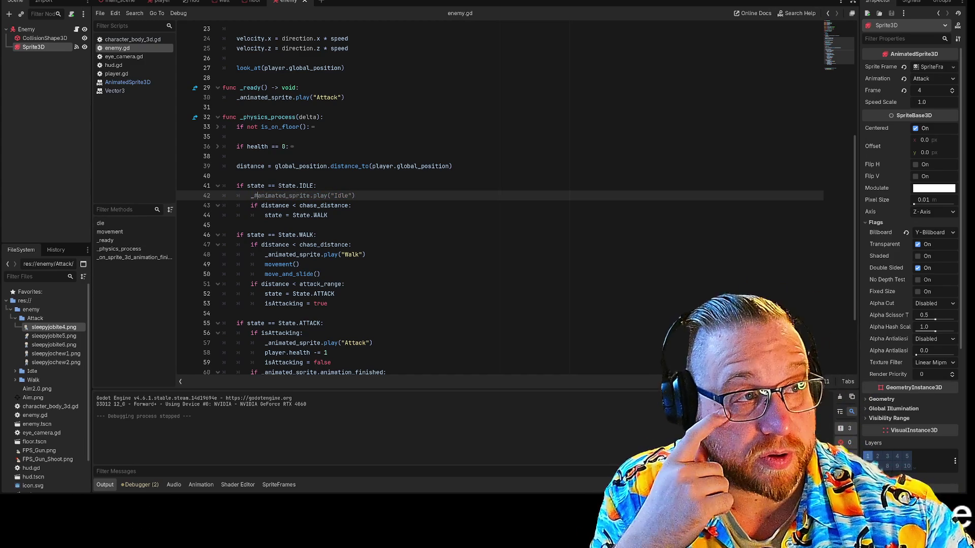
key("F5")
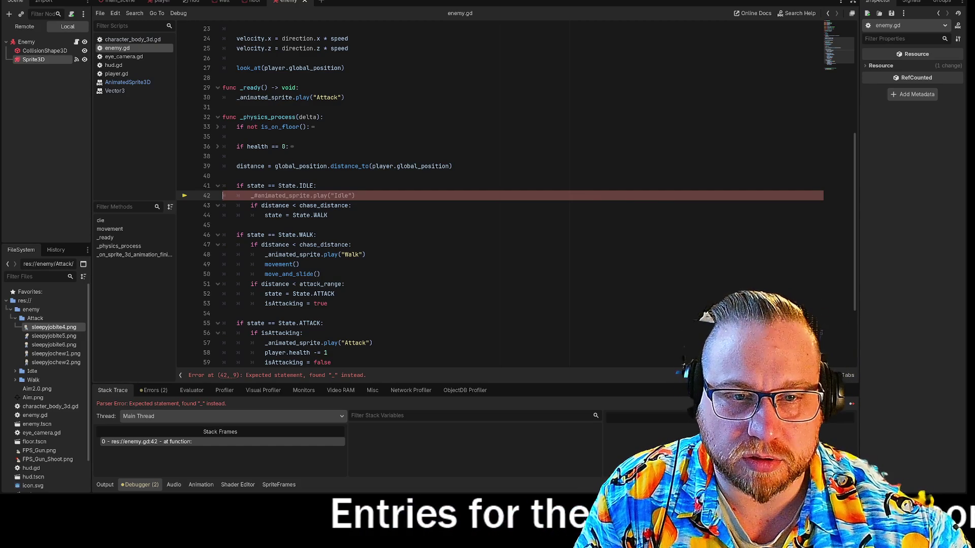
key("Delete")
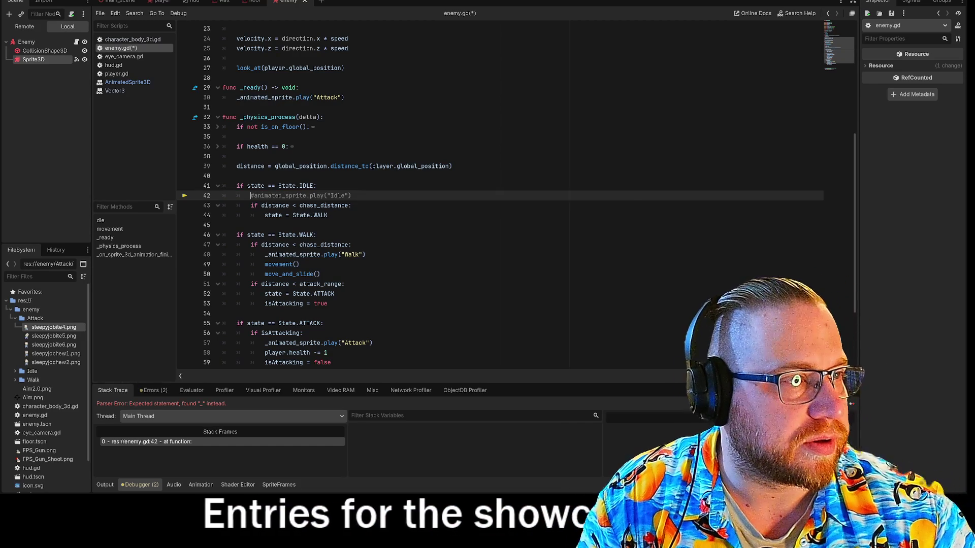
key("F5")
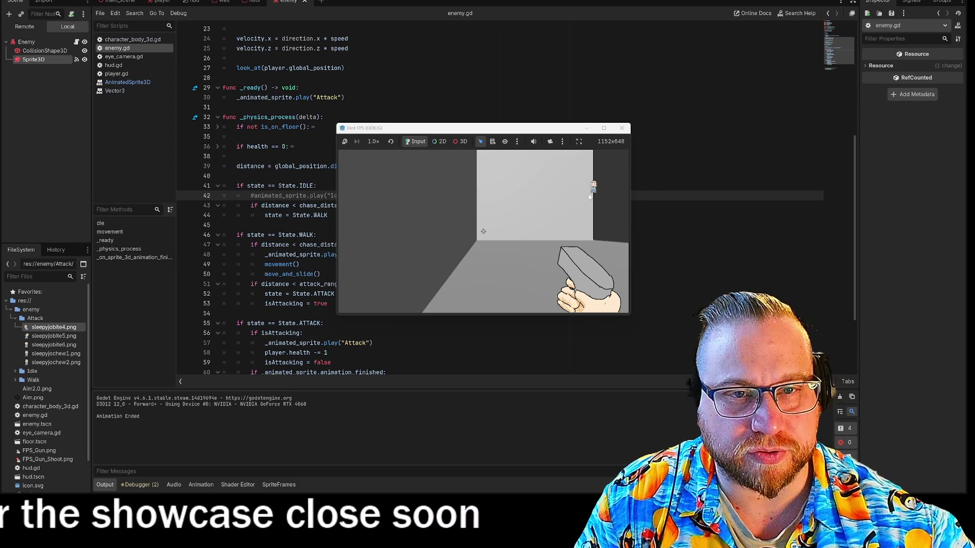
- Reload the played main scene, check the output logs 'Animation Ended', then stop the game with F8
left_click(253, 102)
left_click(348, 97)
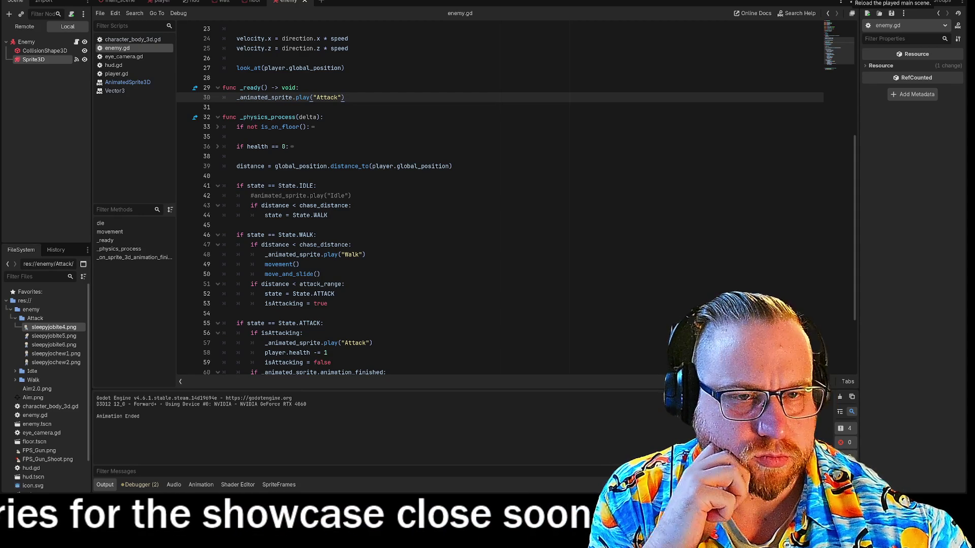
left_click(847, 2)
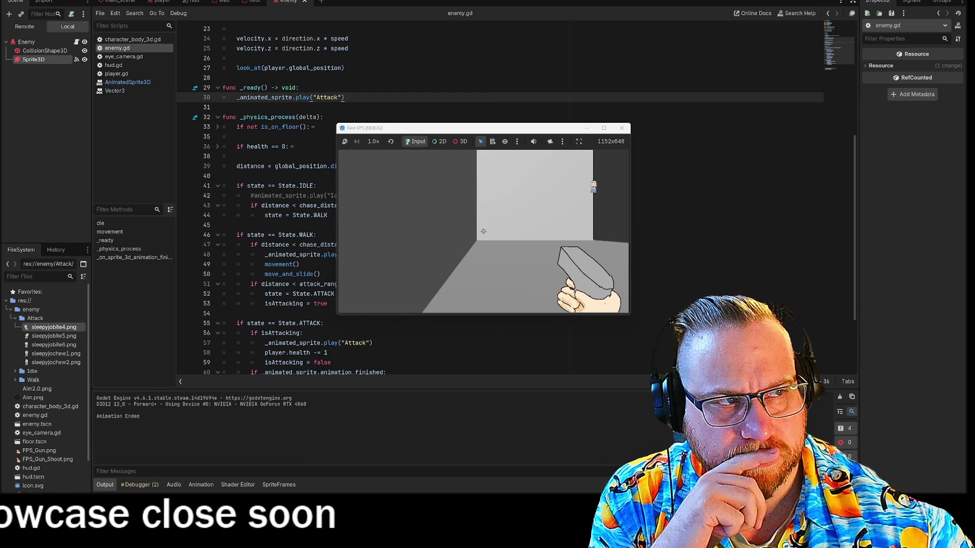
key("F8")
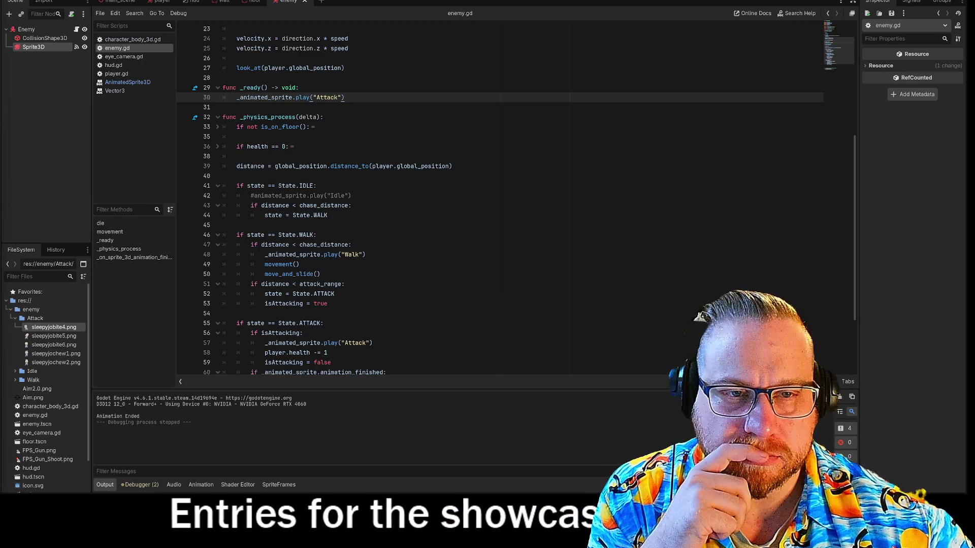
double_click(328, 97)
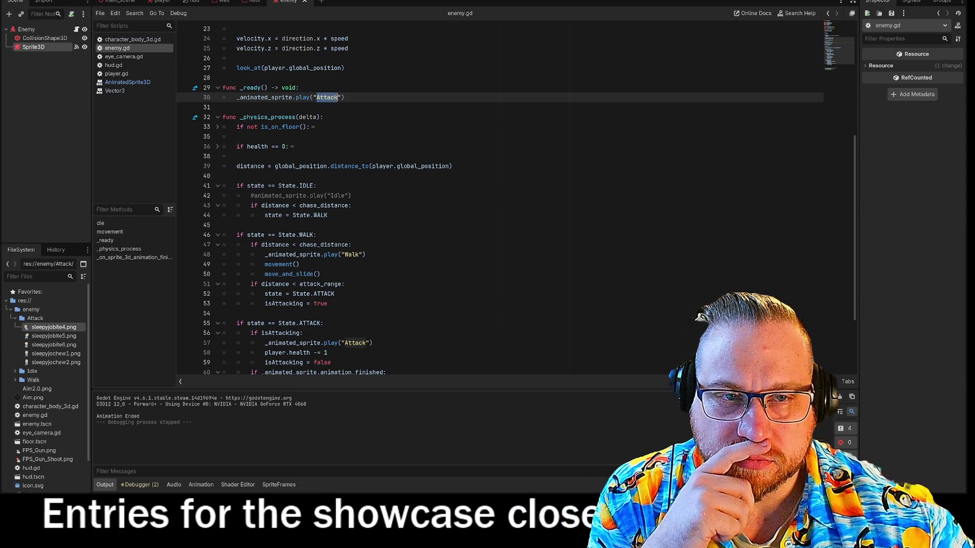
type("Idle")
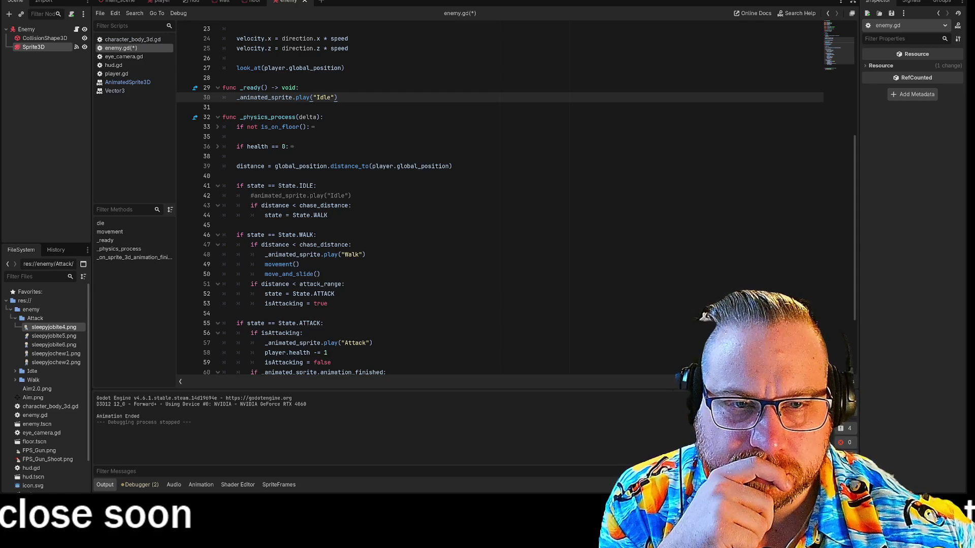
left_click(218, 128)
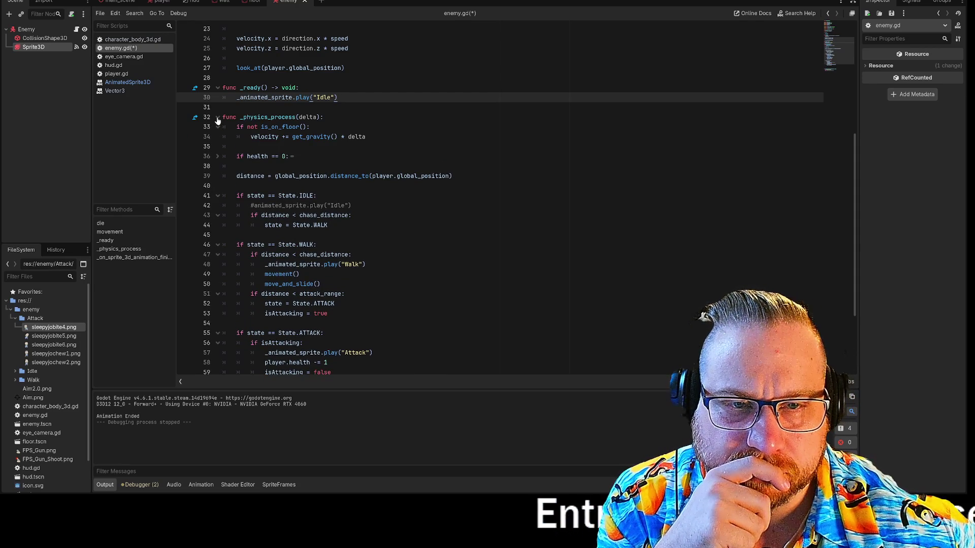
left_click(217, 117)
left_click(218, 113)
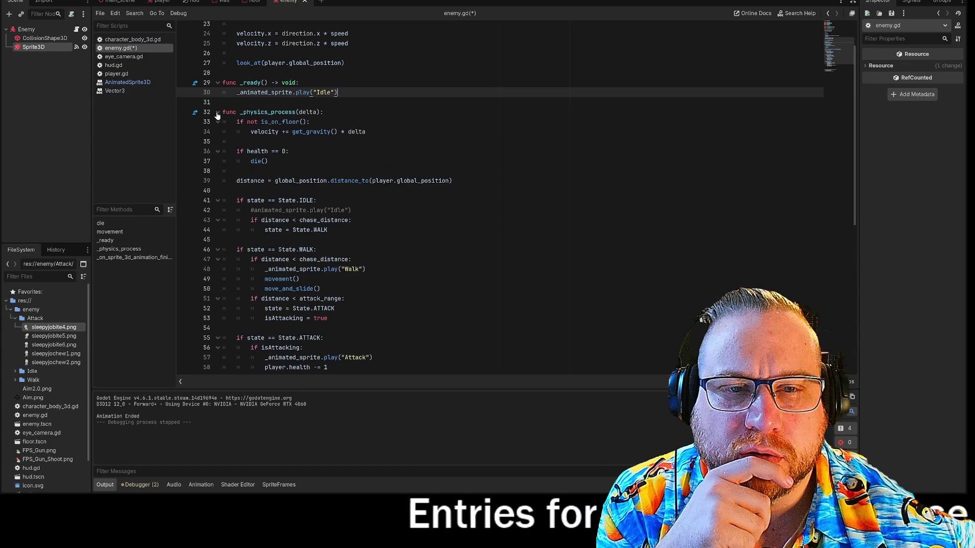
left_click(217, 122)
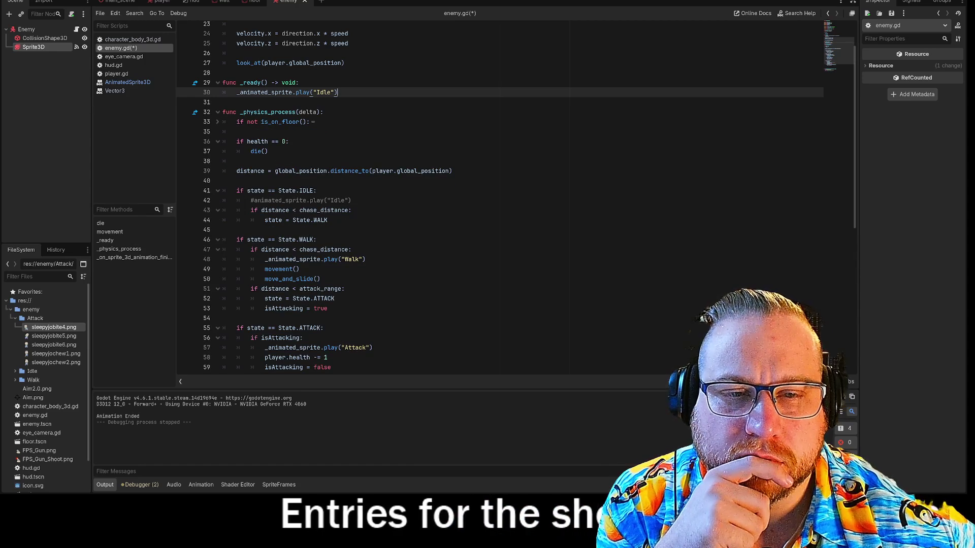
left_click(218, 142)
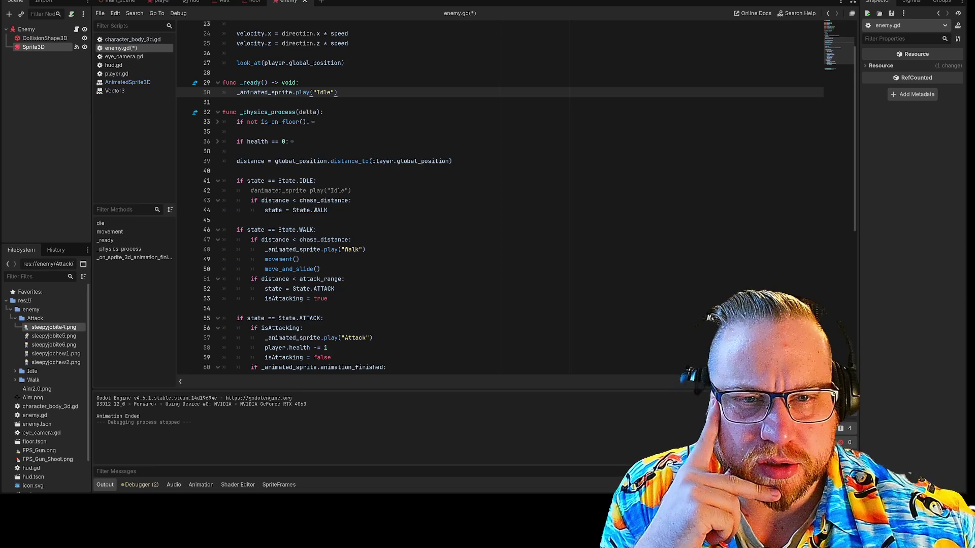
left_click(236, 161)
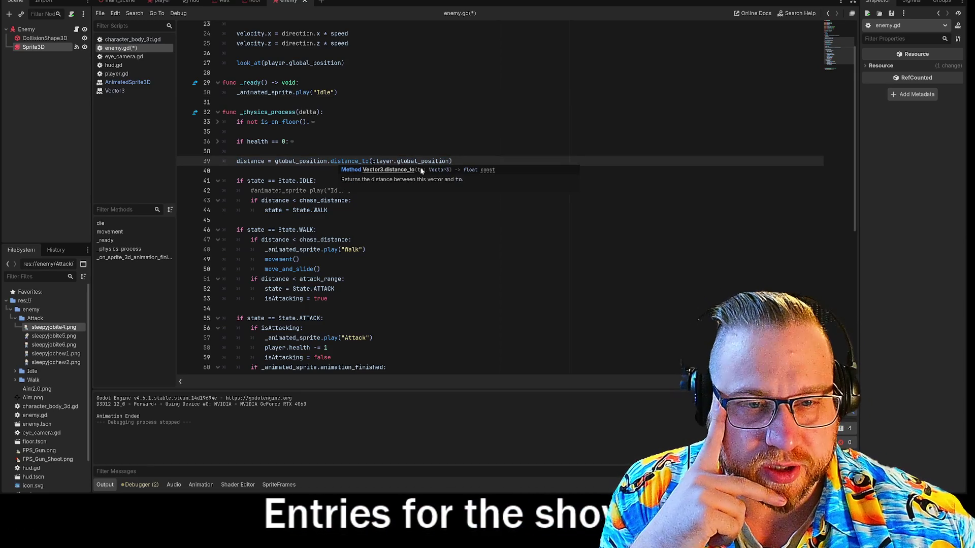
- Uncomment the animated_sprite.play("Idle") call on line 42
key("Up")
scroll(500, 198, "up", 4)
scroll(500, 198, "up", 2)
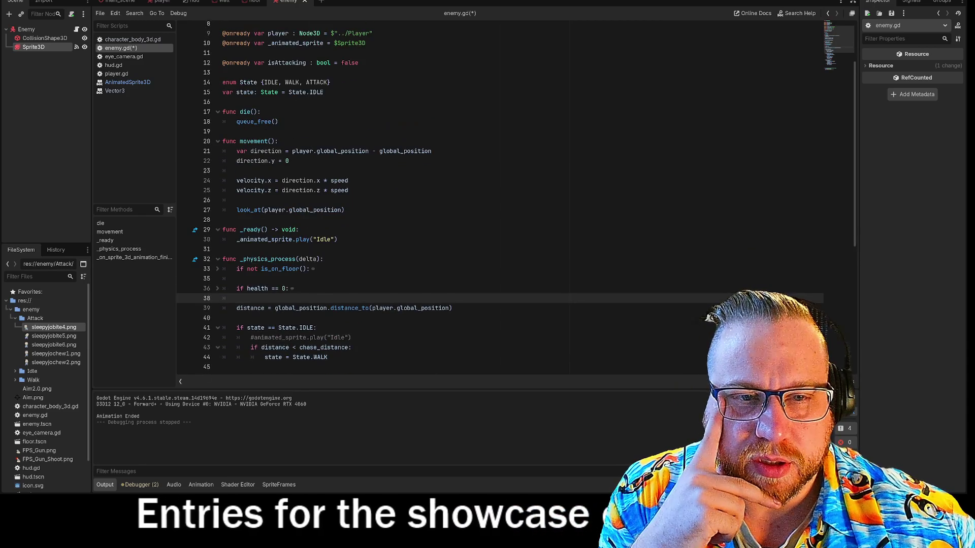
scroll(500, 198, "down", 2)
scroll(501, 198, "down", 5)
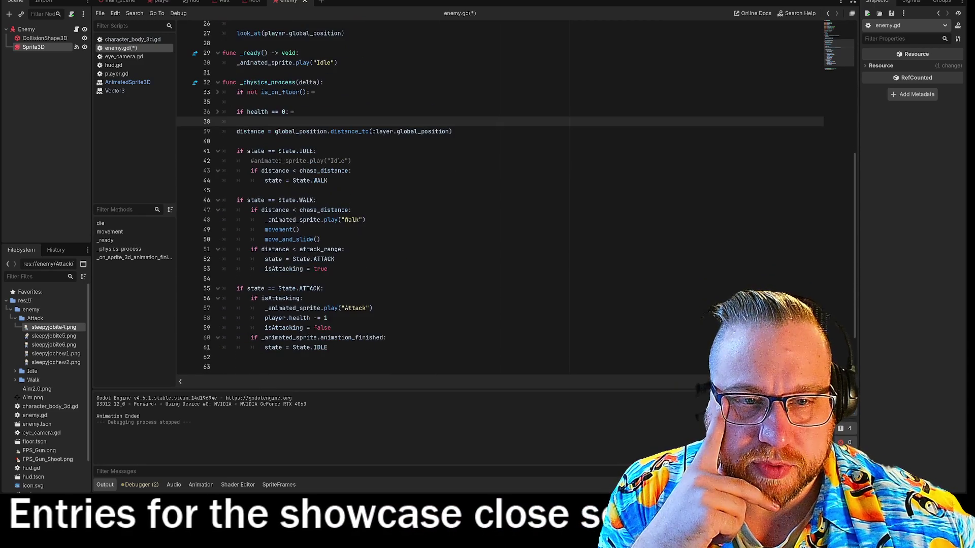
key("Down")
key("Down")
key("Down")
key("Delete")
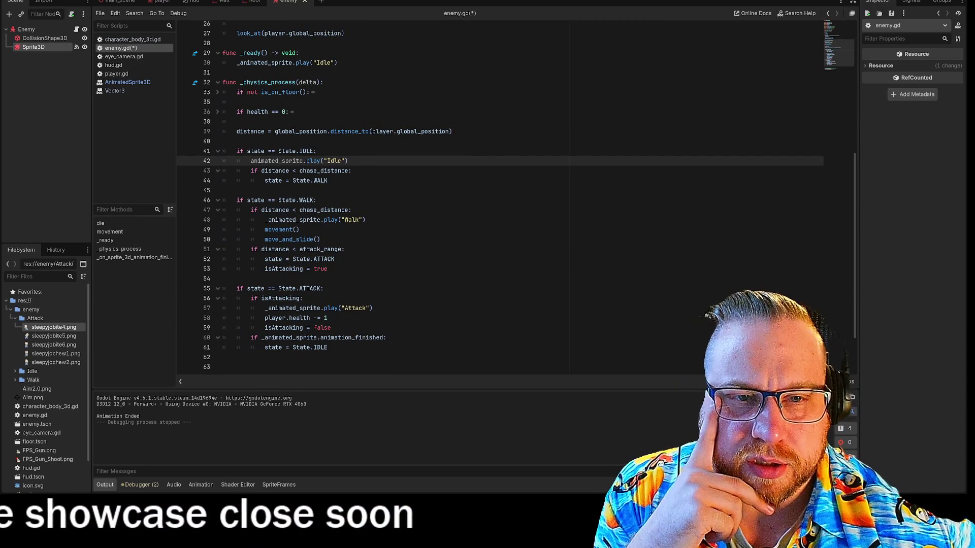
- Add the missing underscore so line 42 calls _animated_sprite.play("Idle")
key("End")
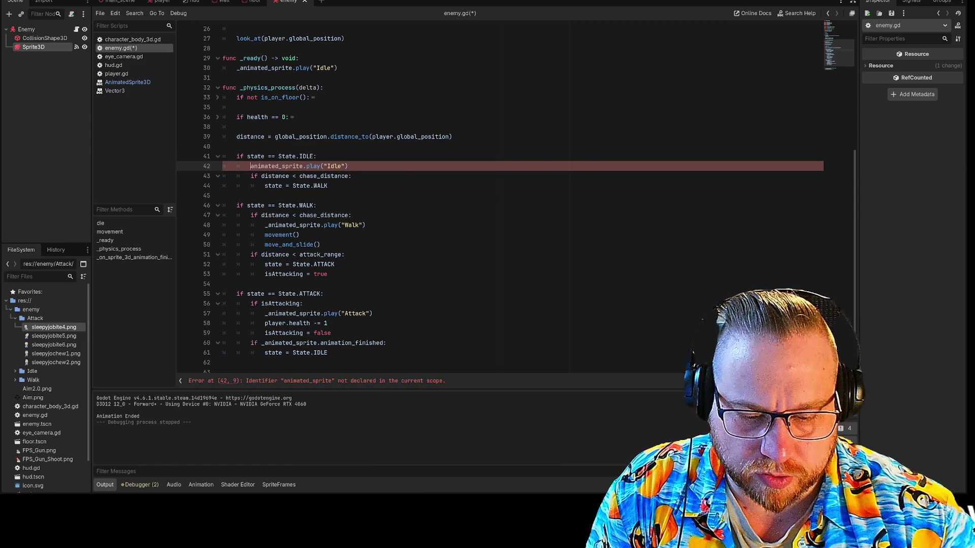
type("_")
left_click(352, 166)
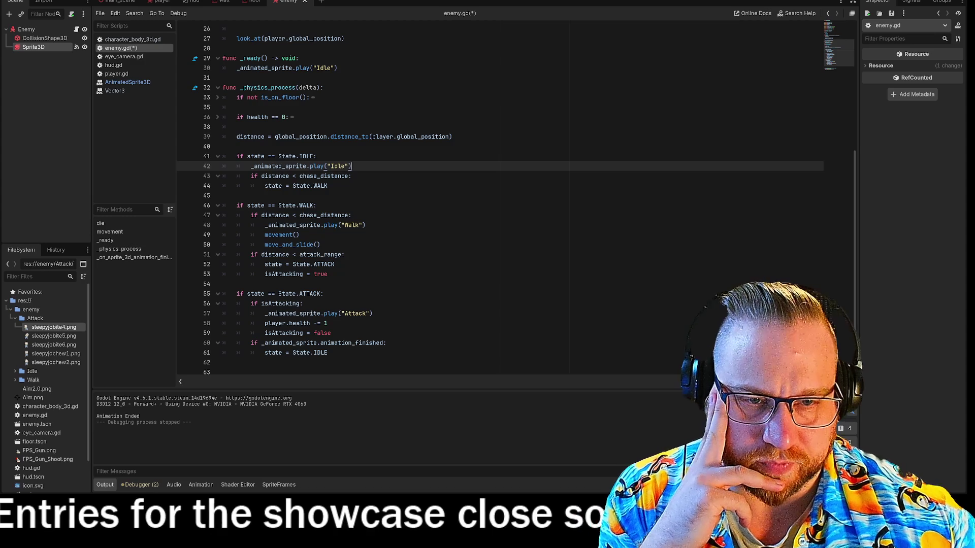
mouse_move(325, 176)
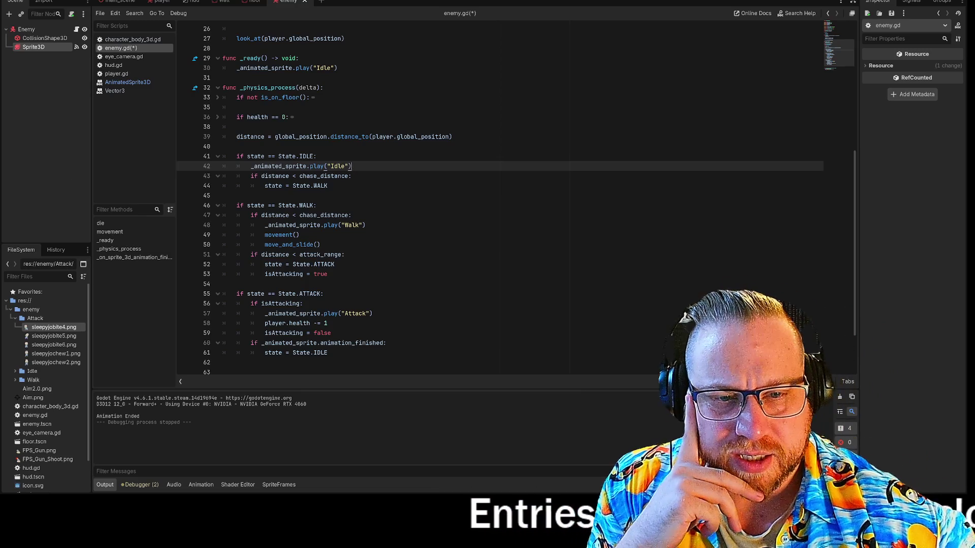
double_click(283, 274)
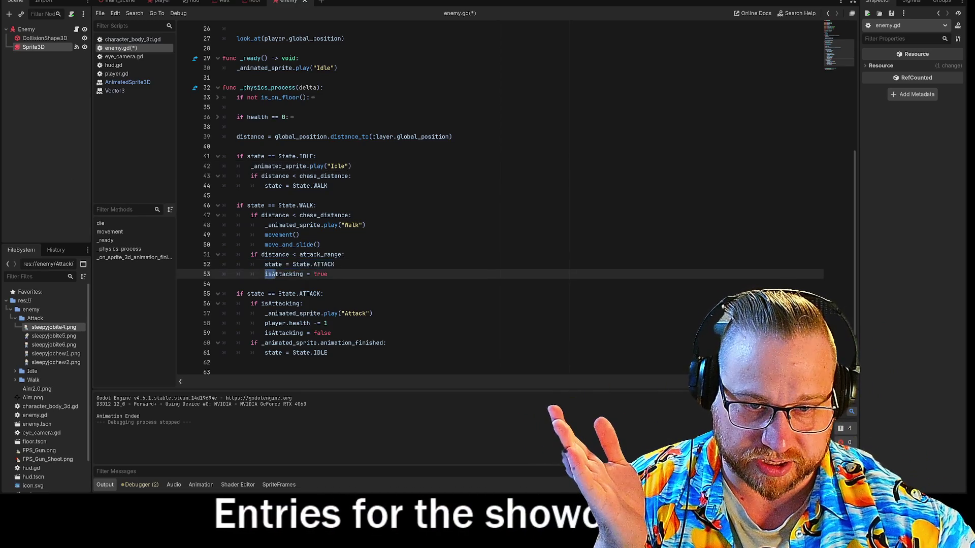
- Review the isAttacking reset and check, then show the Sprite3D's five-frame Attack animation in SpriteFrames
left_click_drag(265, 333, 330, 333)
left_click_drag(250, 304, 373, 313)
left_click(373, 314)
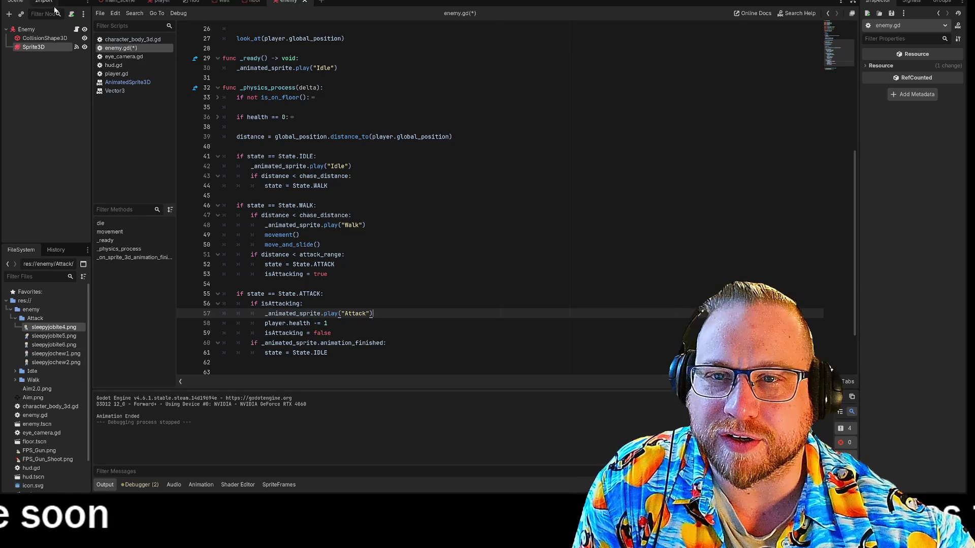
left_click(36, 52)
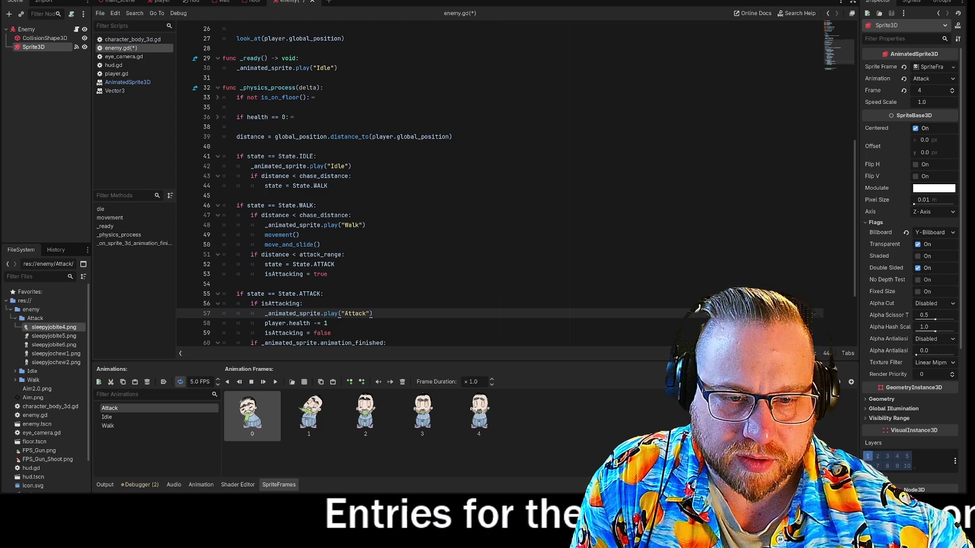
- Save enemy.gd and run the FPS project with F5
scroll(500, 185, "down", 1)
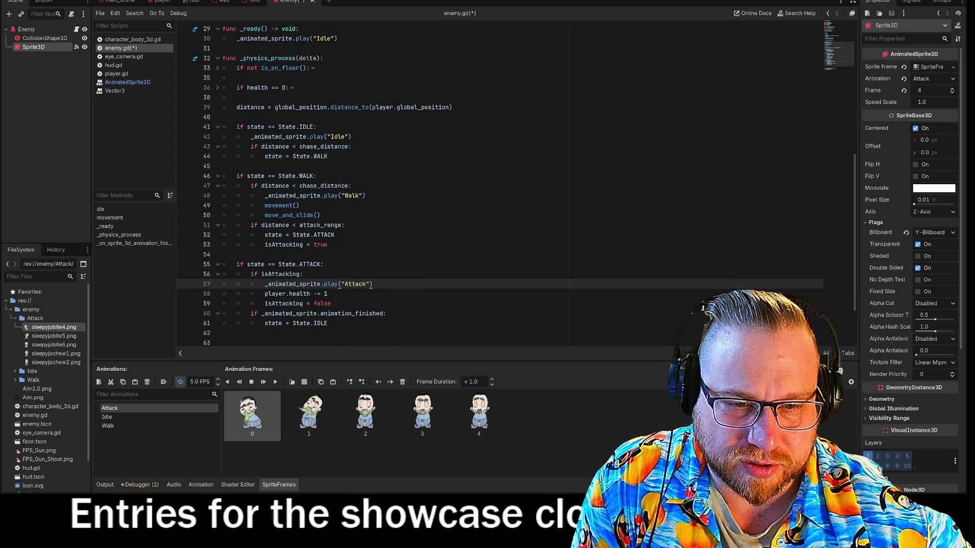
mouse_move(283, 304)
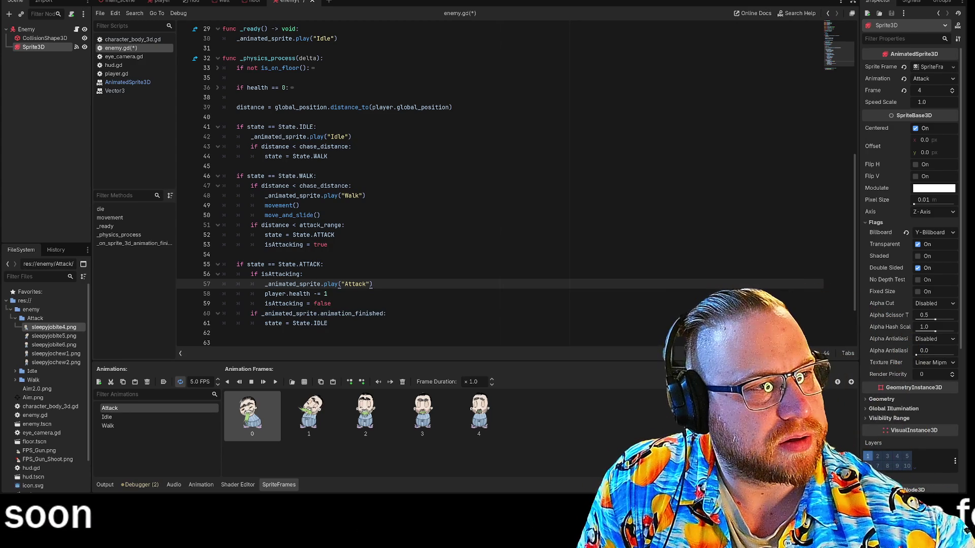
key("F5")
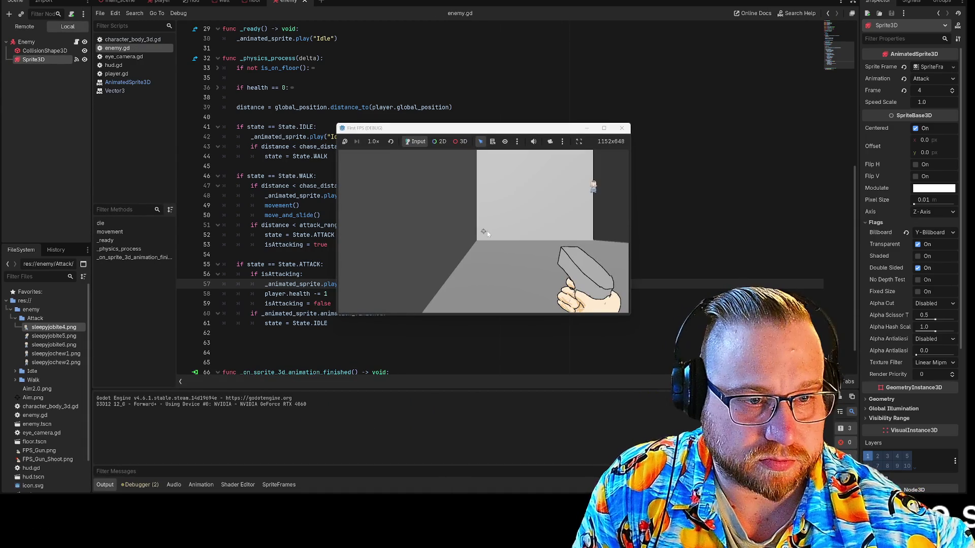
- Capture the mouse in the game, move its window to the upper right, and watch the enemy attack
left_click(487, 230)
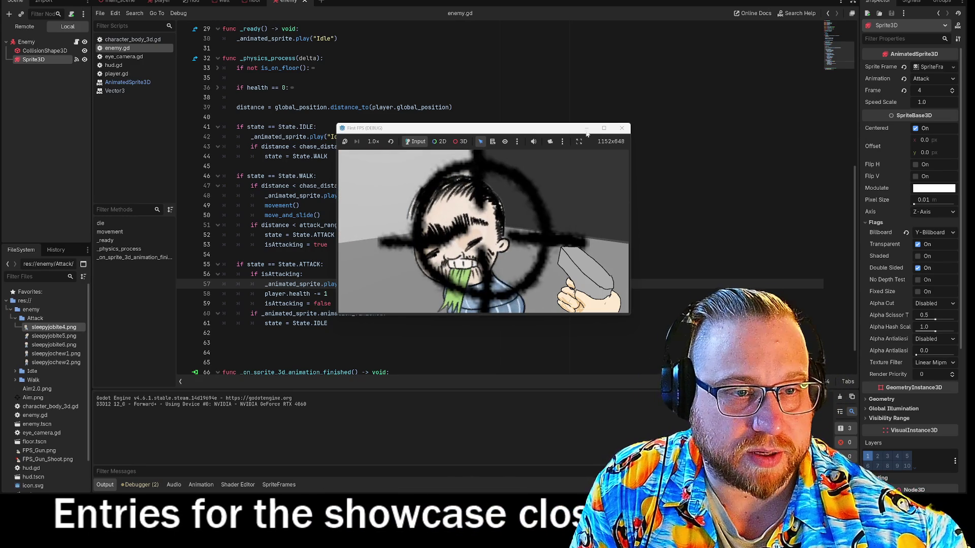
left_click_drag(495, 129, 707, 62)
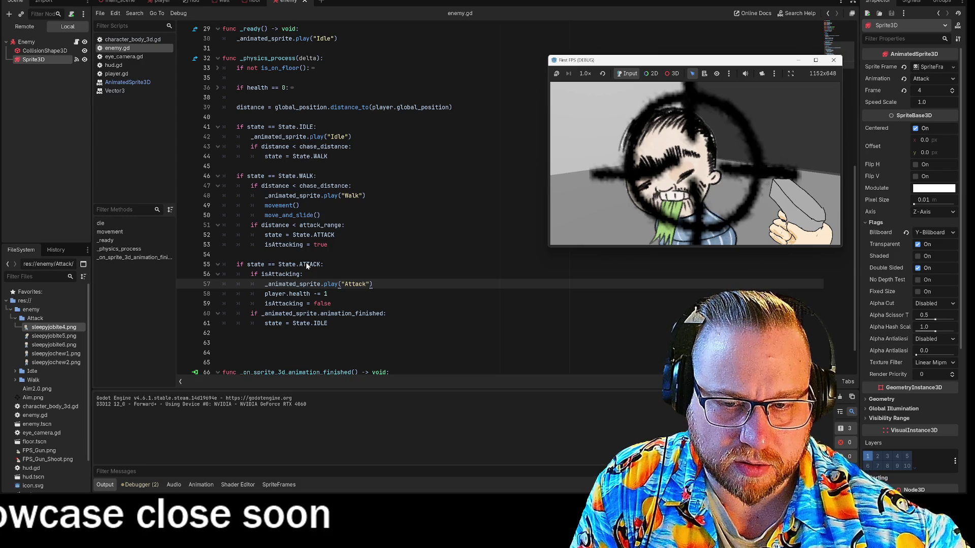
left_click(139, 485)
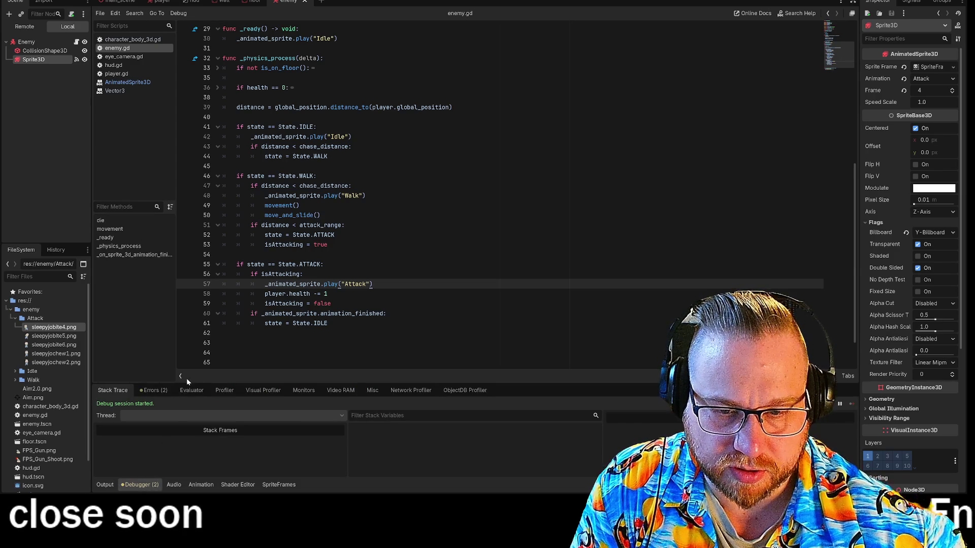
- Check the run's Errors and Video RAM usage in an enlarged debugger panel
left_click(148, 391)
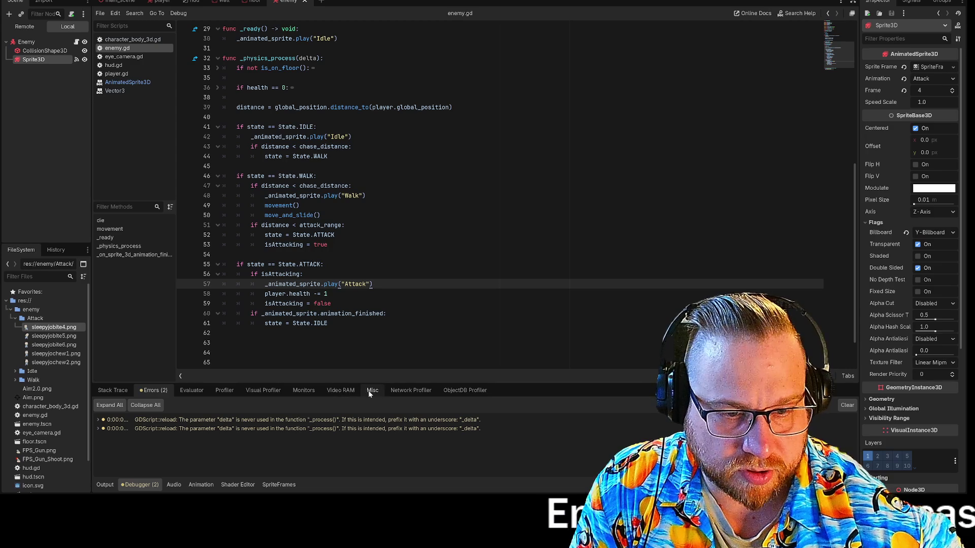
left_click(345, 395)
left_click_drag(330, 382, 330, 299)
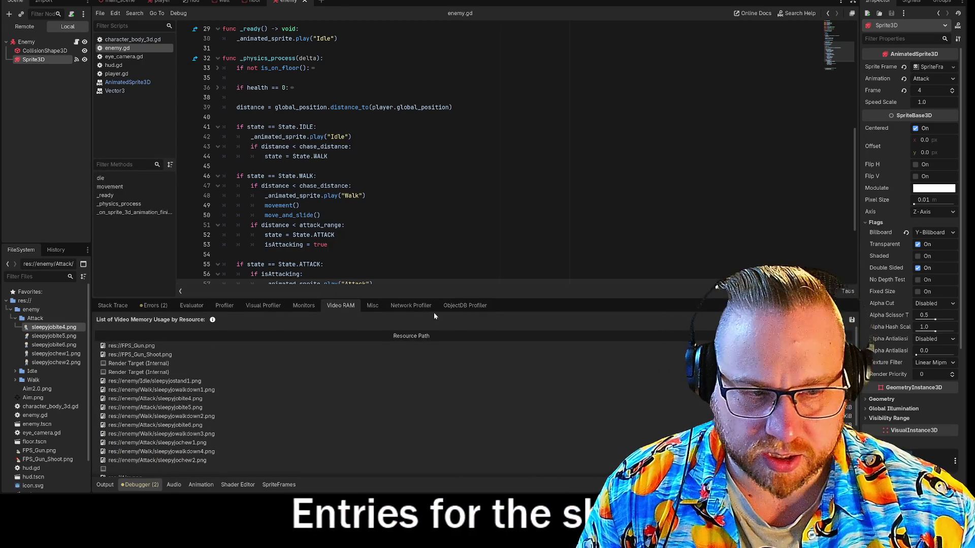
- Cycle through Stack Trace, Evaluator, Profiler, Monitors, Network and other tabs, ending on ObjectDB Profiler with the panel shrunk
left_click(466, 306)
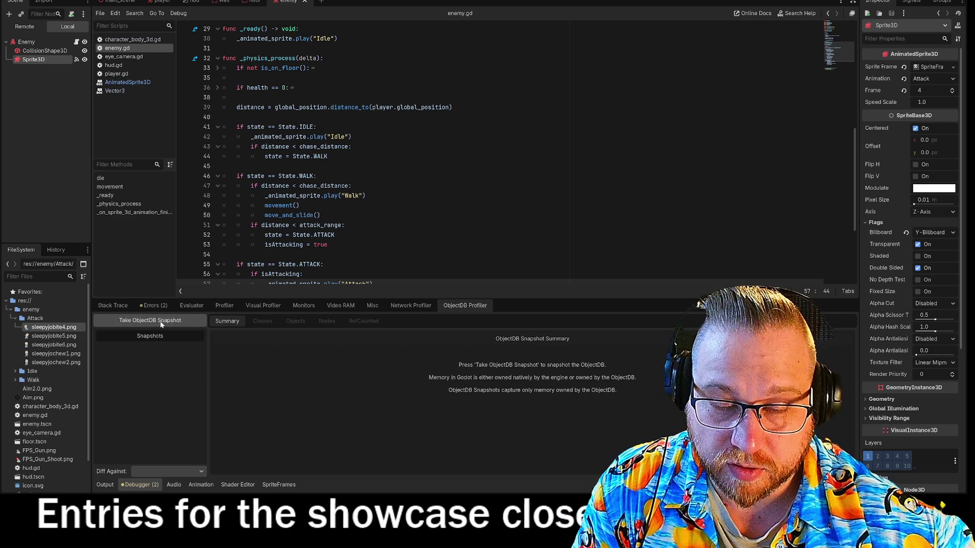
left_click(107, 307)
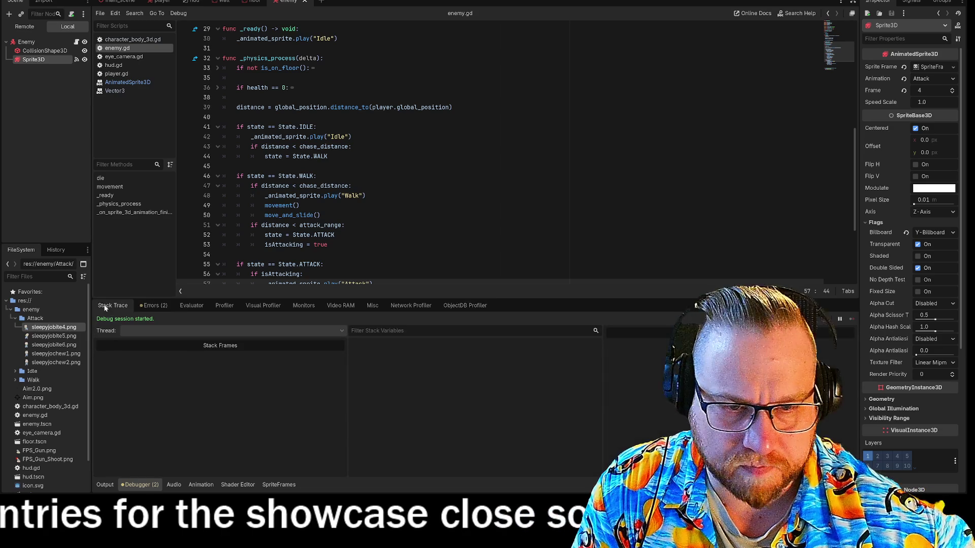
left_click(203, 308)
left_click(224, 305)
left_click(263, 306)
left_click(303, 306)
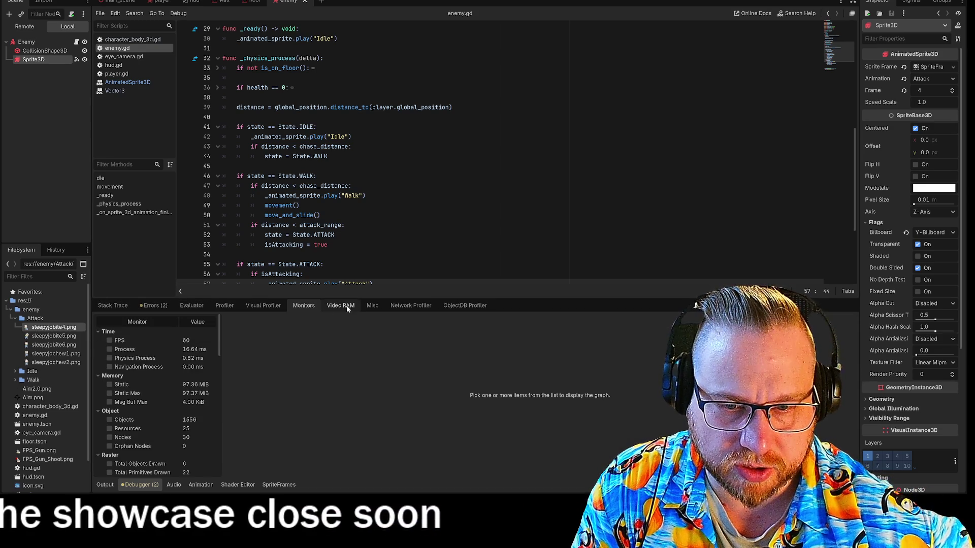
left_click(340, 305)
left_click(372, 305)
left_click(409, 305)
left_click(464, 305)
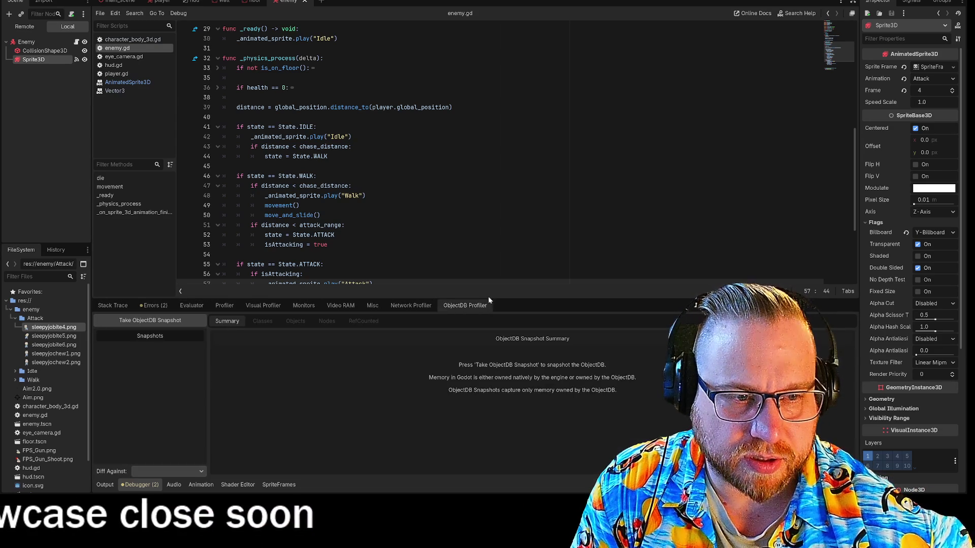
left_click_drag(488, 299, 488, 383)
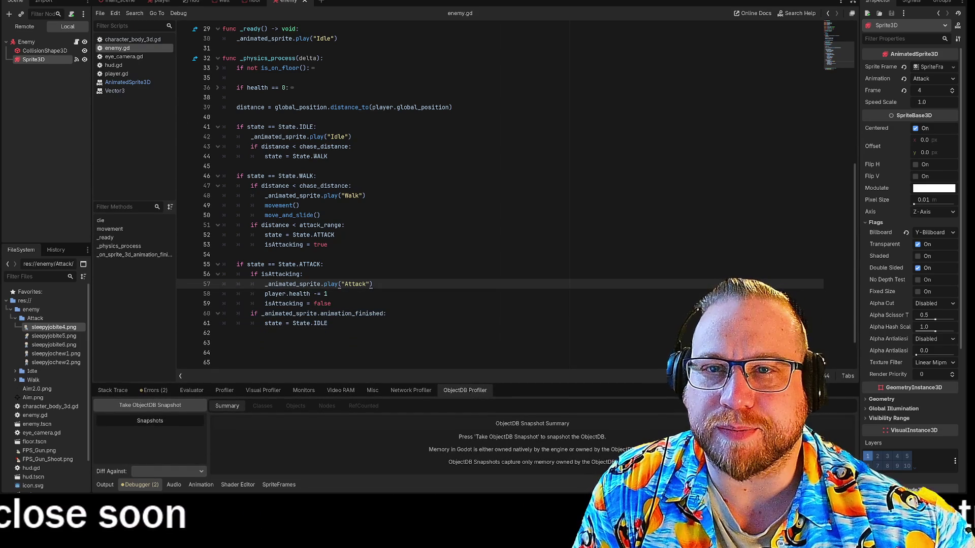
- Run the game with F5, turn toward the approaching enemy, then stop it with F8
left_click(61, 0)
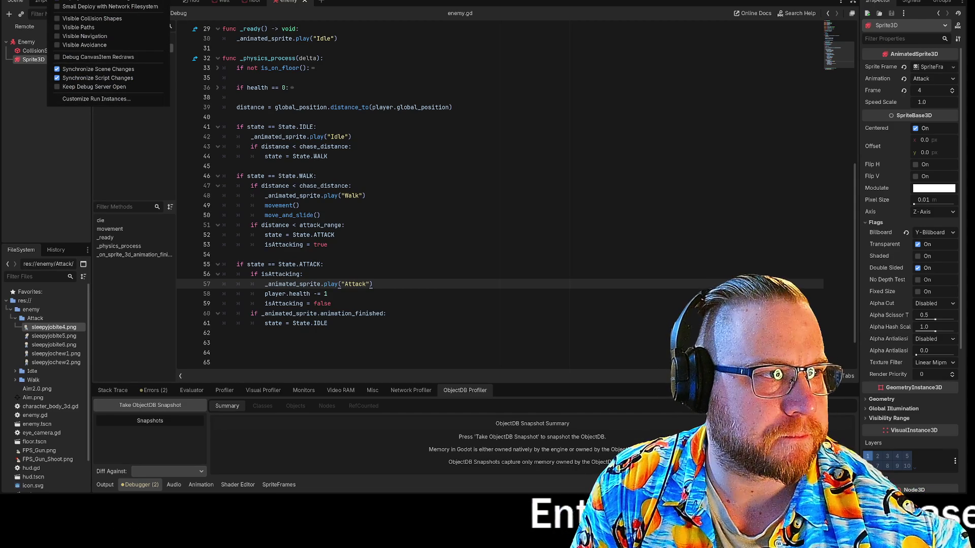
key("Escape")
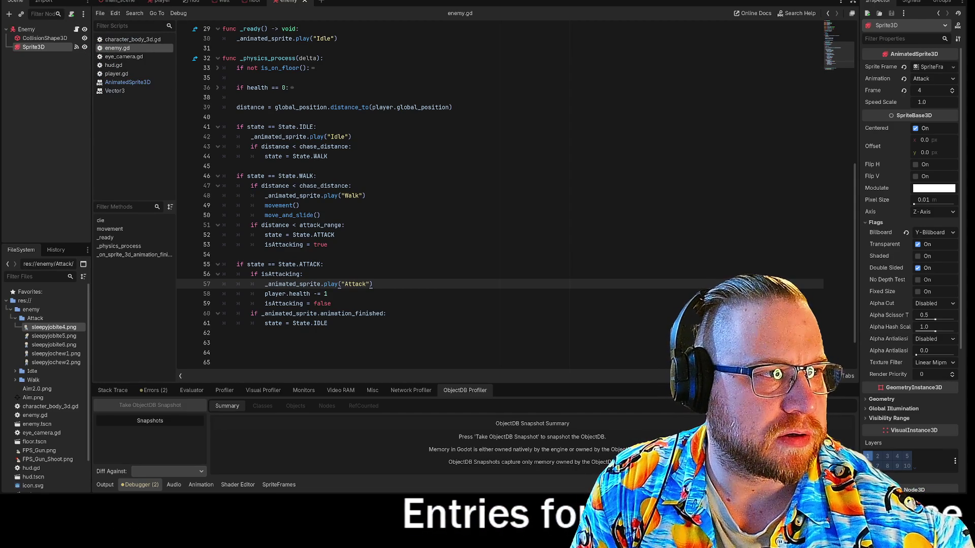
key("F5")
left_click(479, 193)
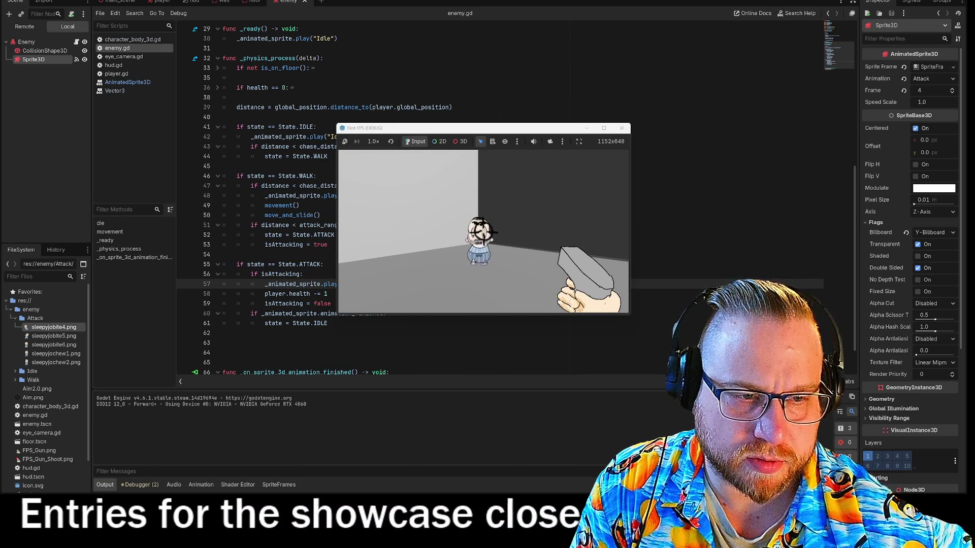
key("F8")
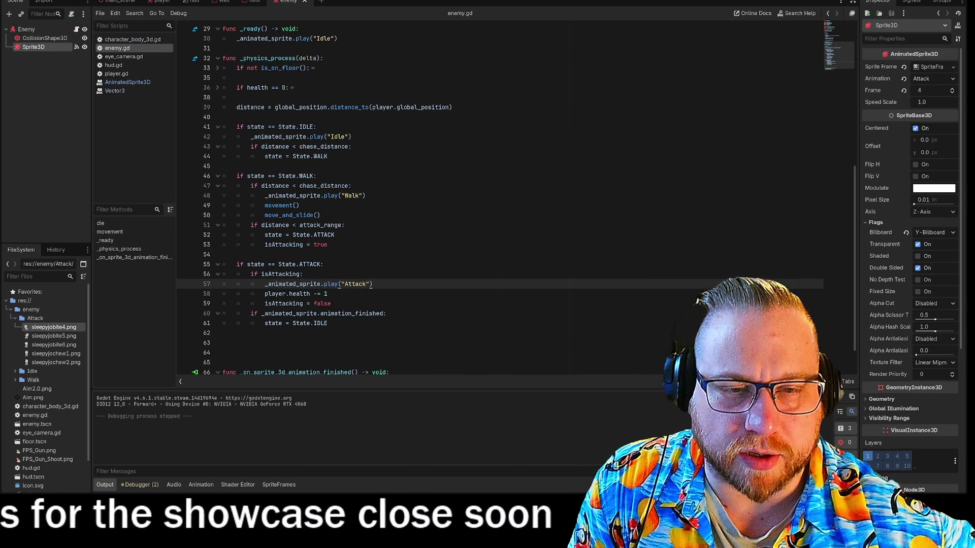
left_click(352, 137)
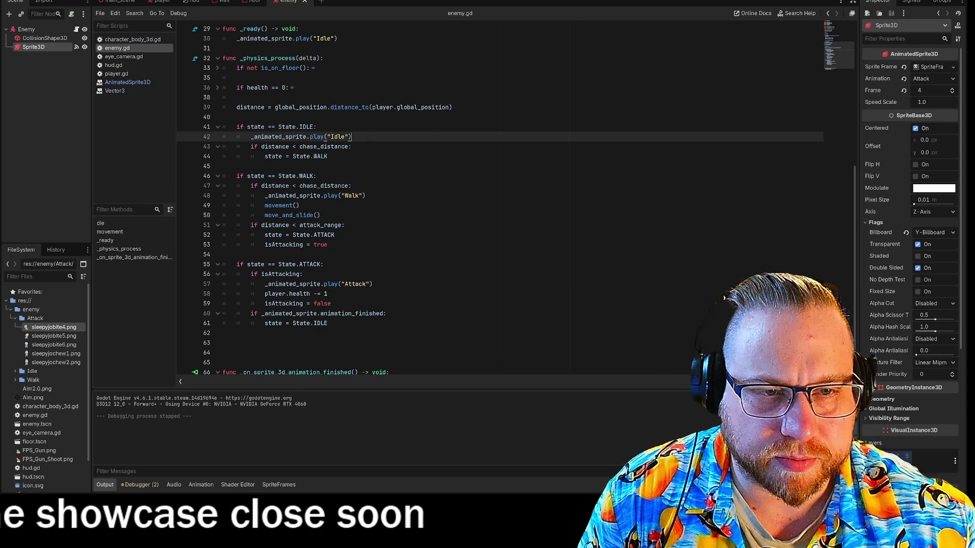
- Add print("IDLE") under play("Idle") in the idle state
key("Return")
type("pritn")
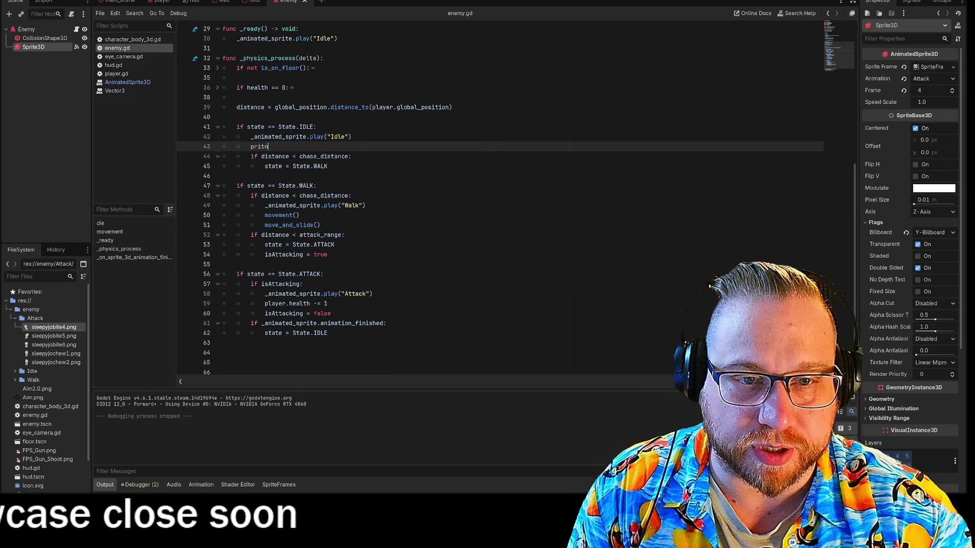
key("BackSpace")
key("BackSpace")
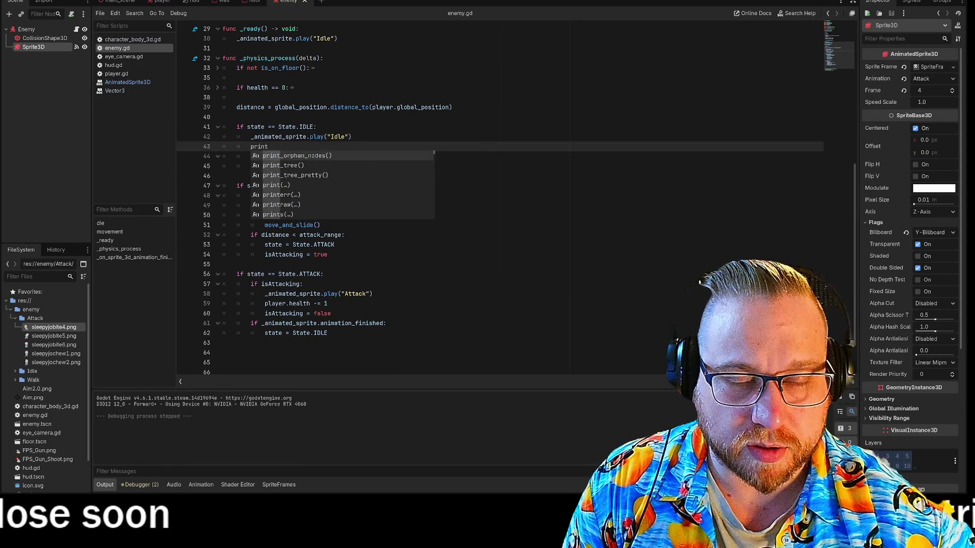
key("Down")
key("Down")
key("Return")
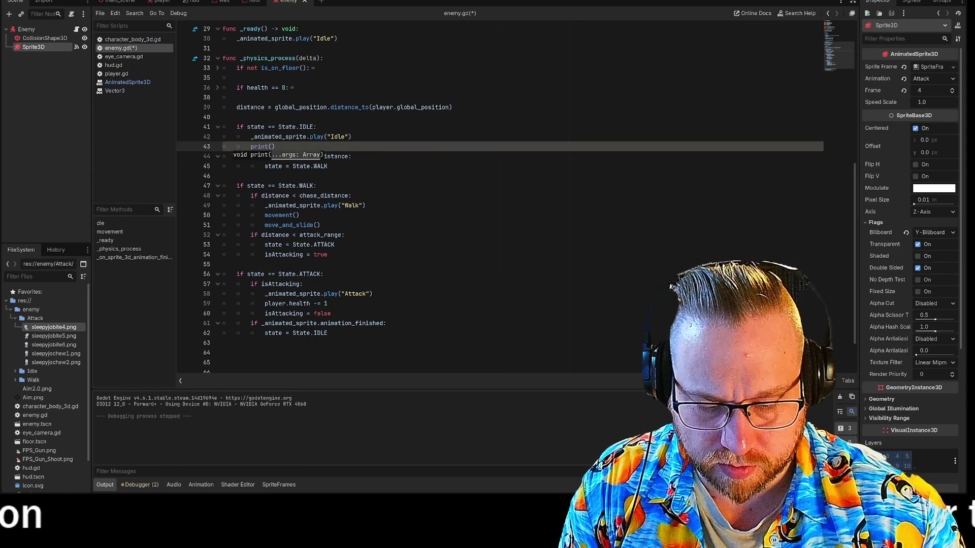
type("IDLE\"")
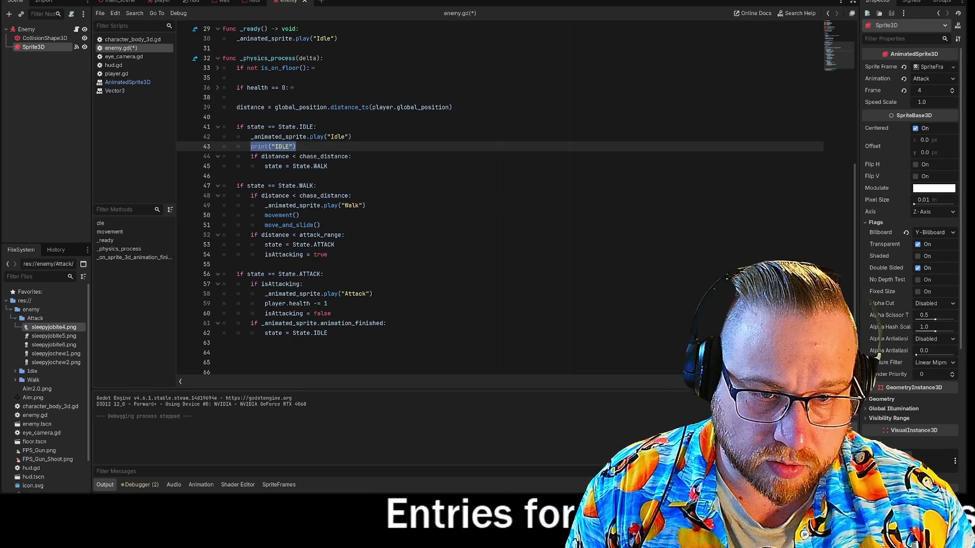
- Add print("Walk") after move_and_slide() in the walk state
left_click(321, 225)
key("Return")
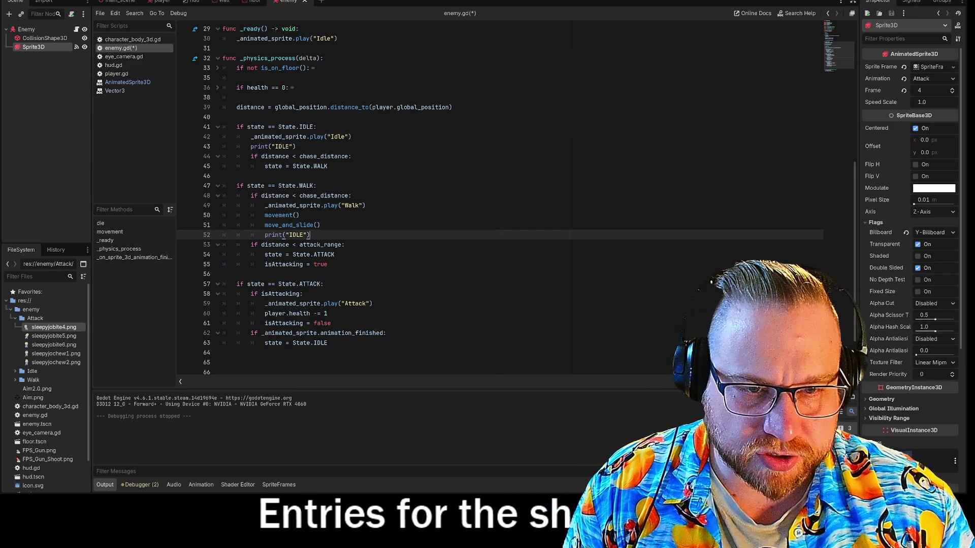
double_click(296, 234)
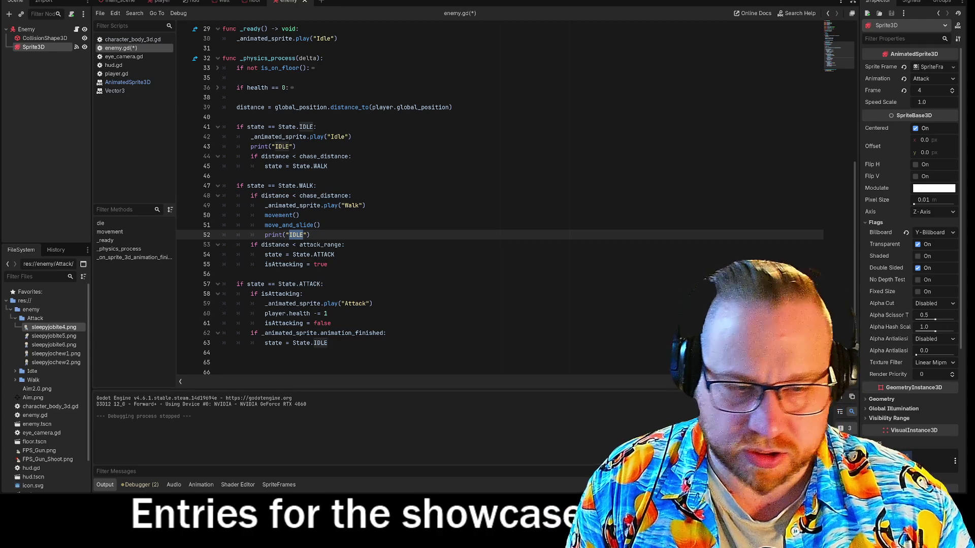
type("Walk")
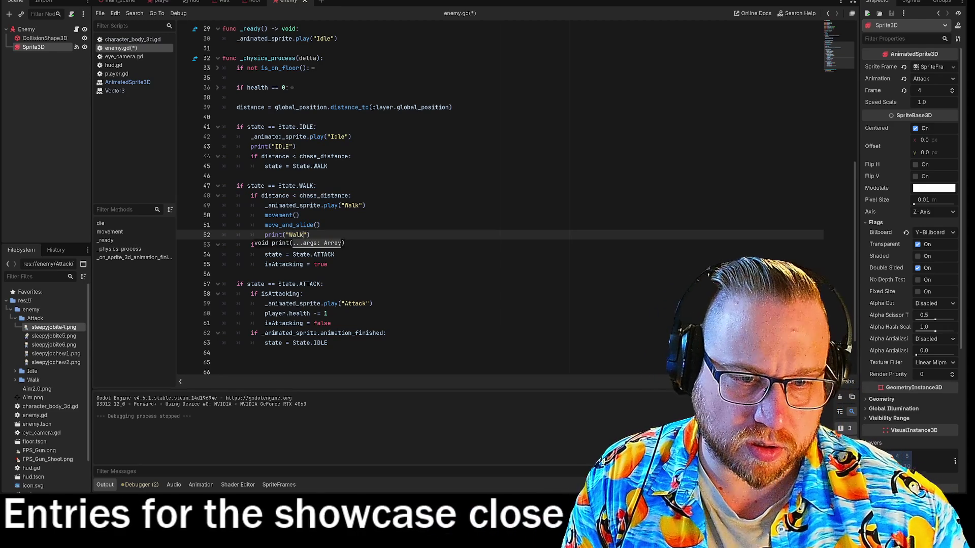
- Add print("Attack") after play("Attack") in the attack state
left_click(373, 303)
key("Return")
type("print(\"IDLE\")")
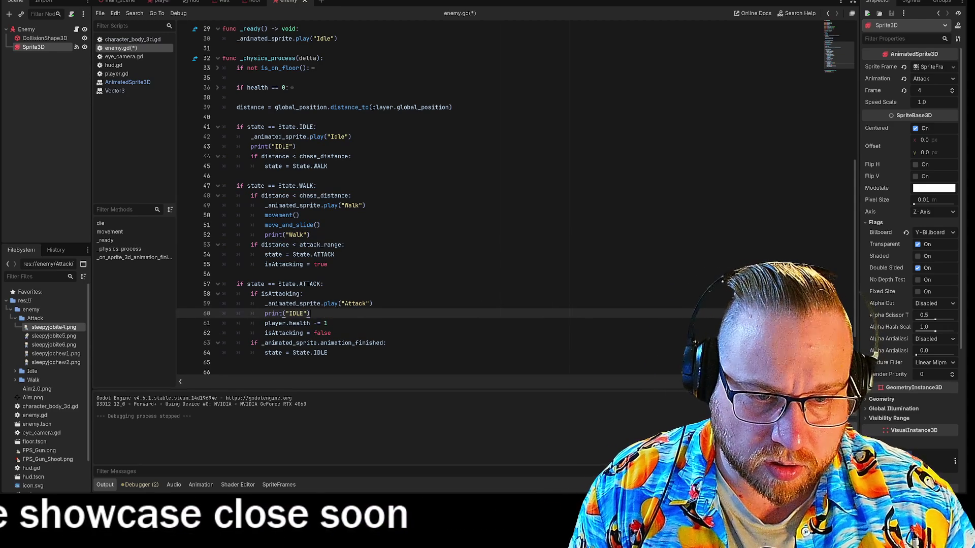
double_click(297, 313)
type("Att")
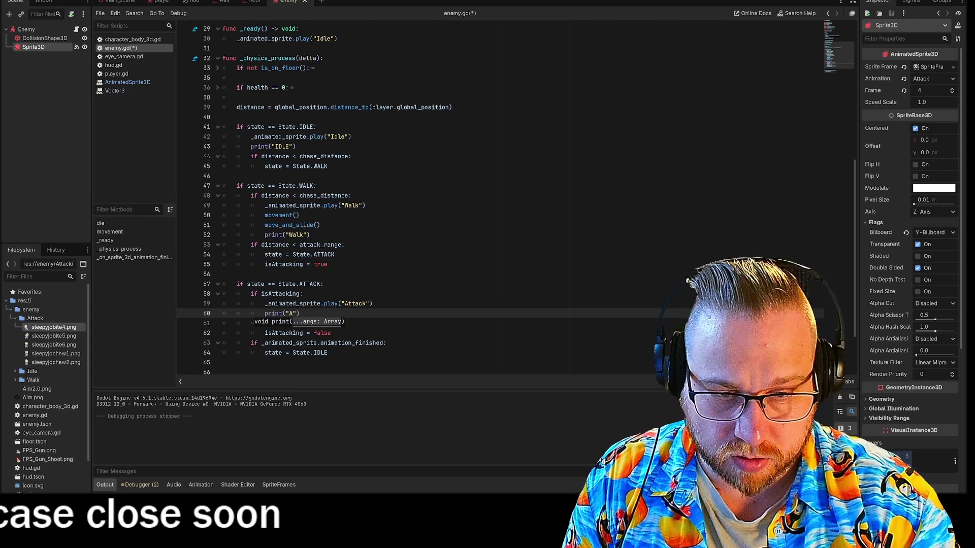
type("ack")
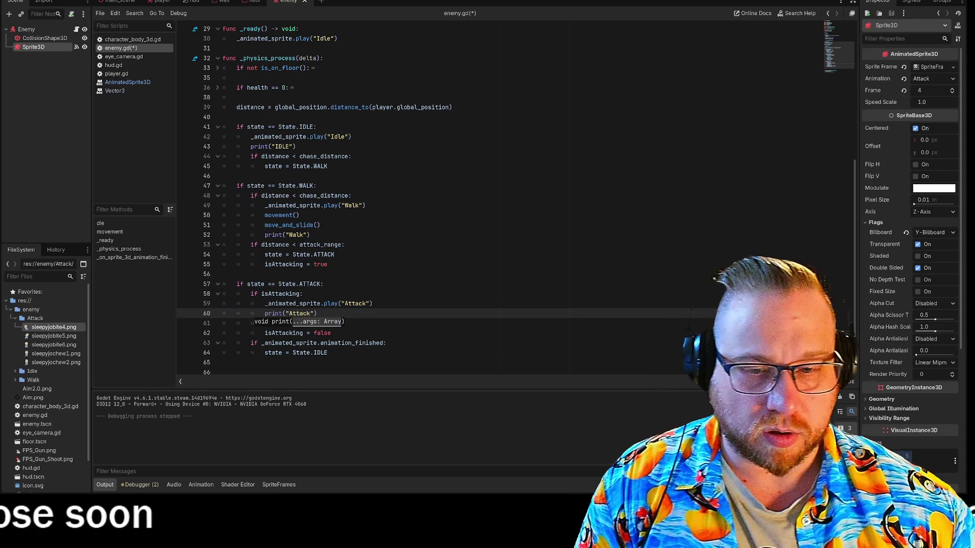
key("F5")
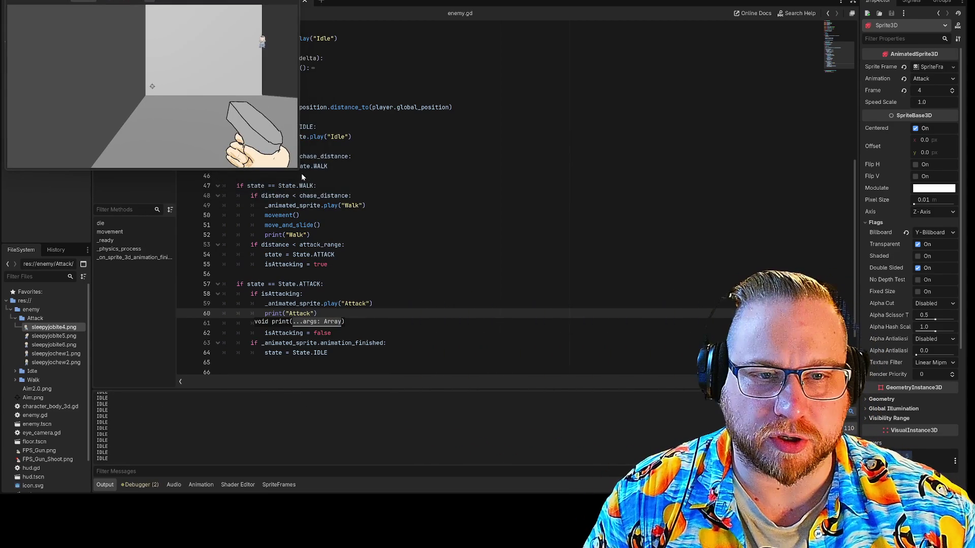
- Enlarge the game window, approach the enemy while the log cycles IDLE, Walk, Attack, then stop
mouse_move(299, 171)
left_mouse_down()
mouse_move(610, 450)
mouse_move(697, 460)
left_mouse_up()
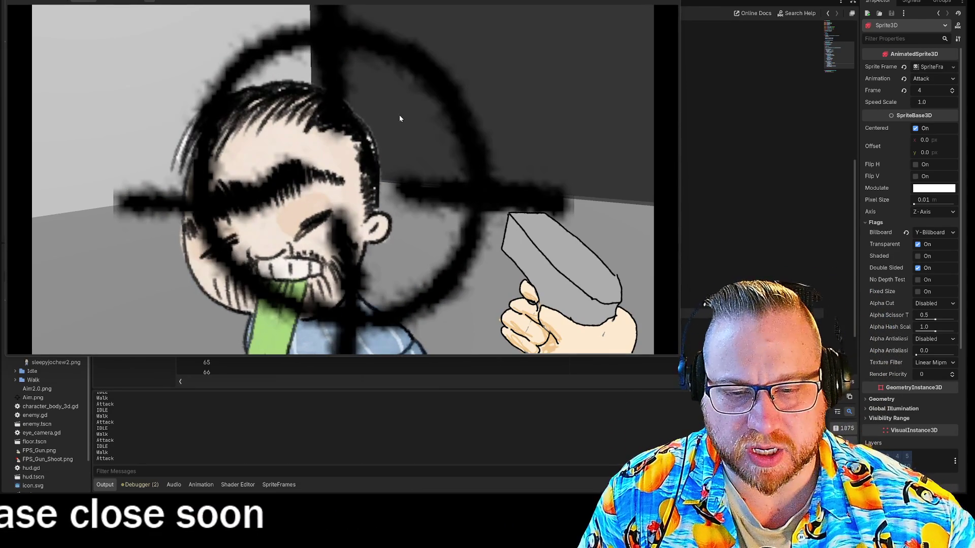
key("F8")
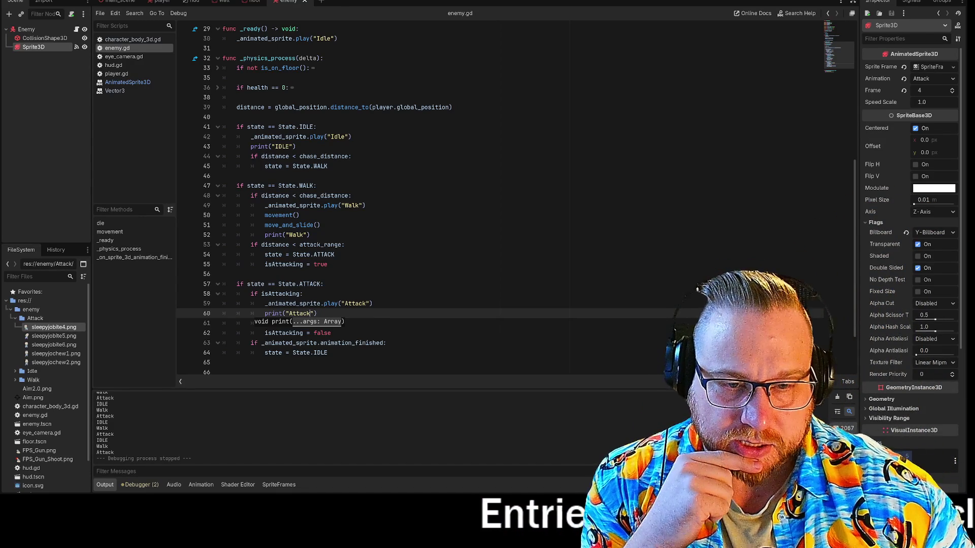
left_click(373, 303)
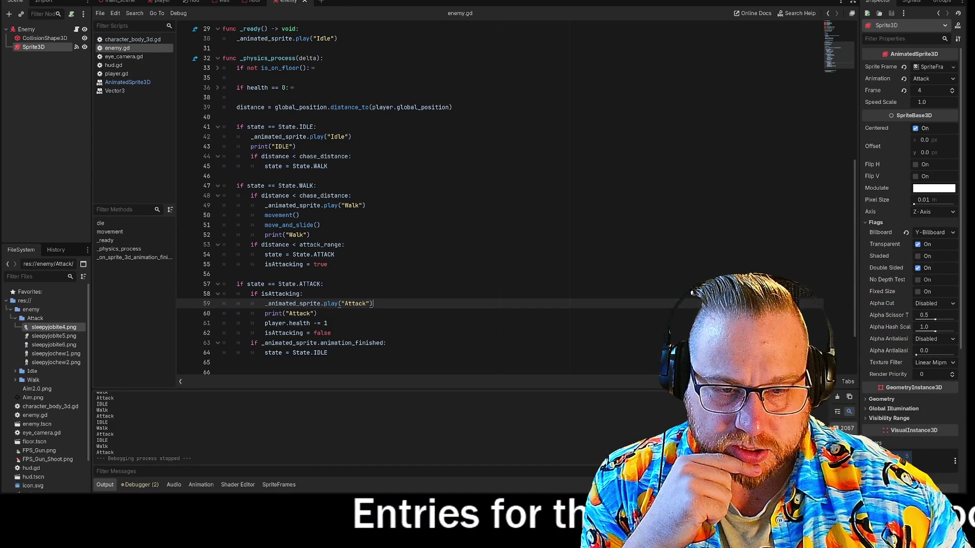
left_click(328, 352)
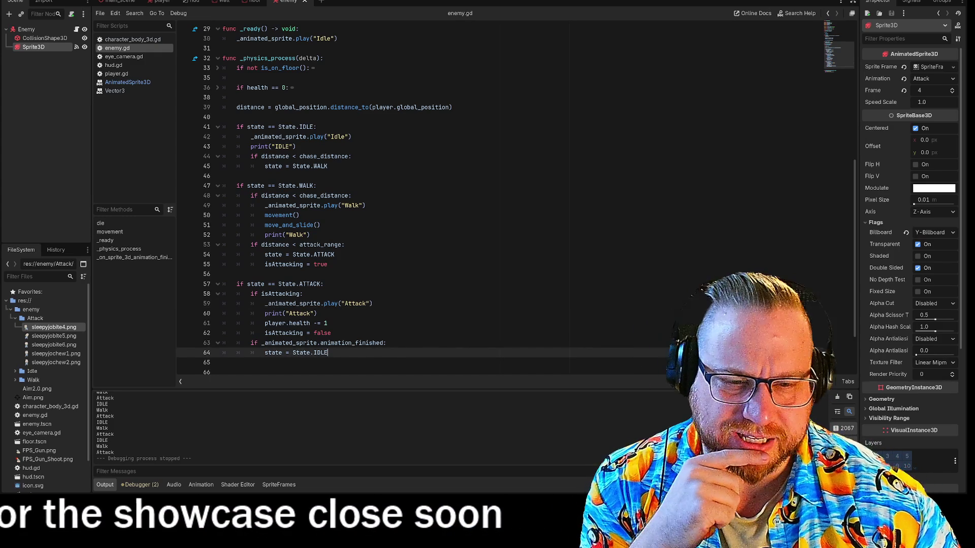
left_click(376, 342)
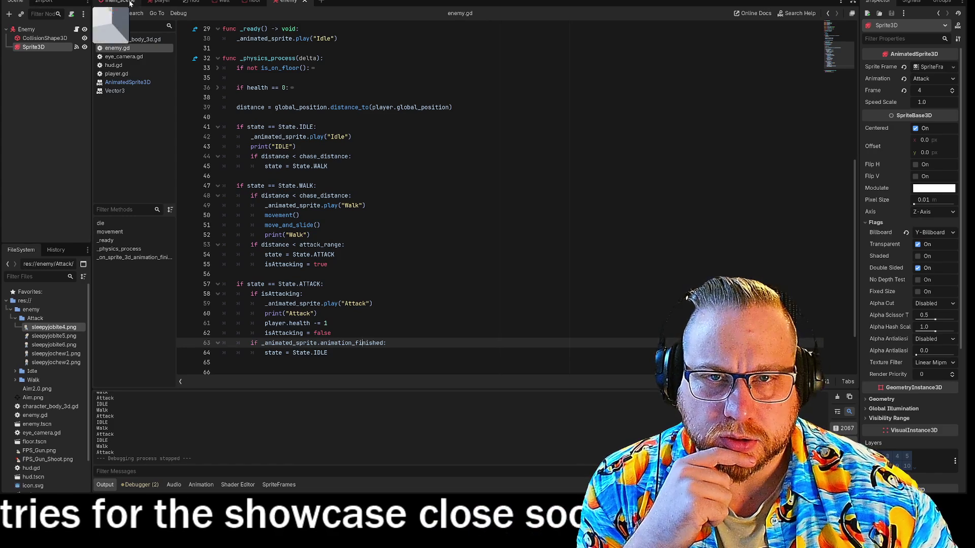
left_click(160, 2)
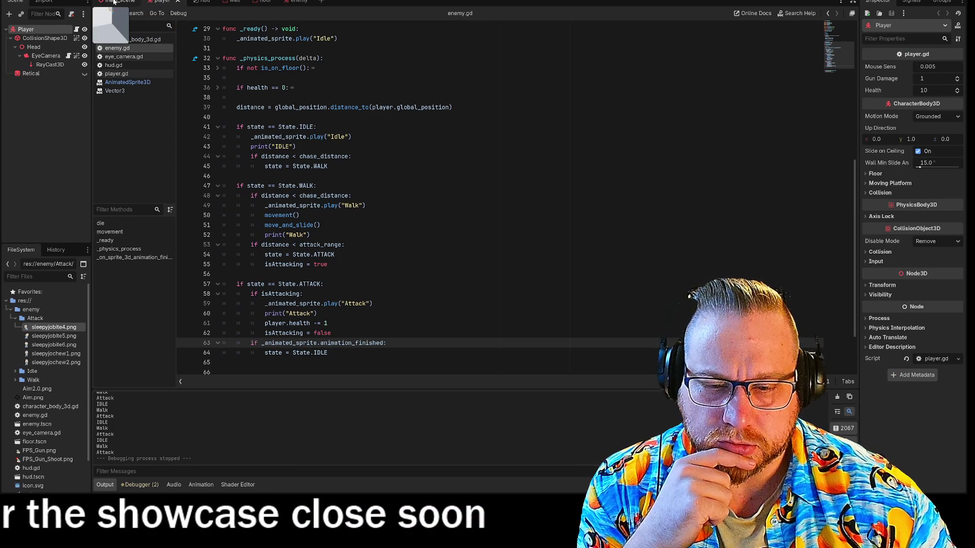
- Switch to the main scene and select the attack state's animation_finished condition for deletion
left_click(114, 2)
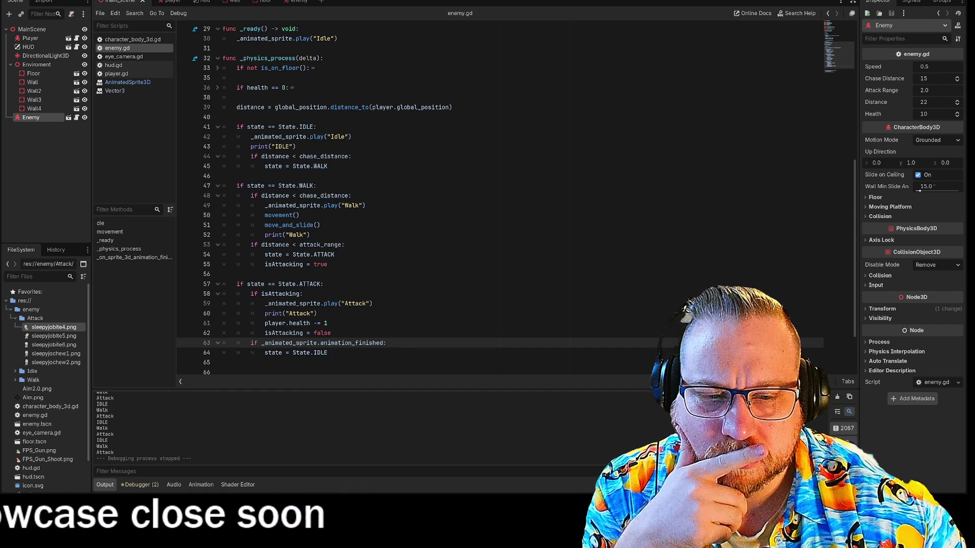
mouse_move(264, 343)
left_mouse_down()
mouse_move(367, 343)
mouse_move(250, 343)
left_mouse_up()
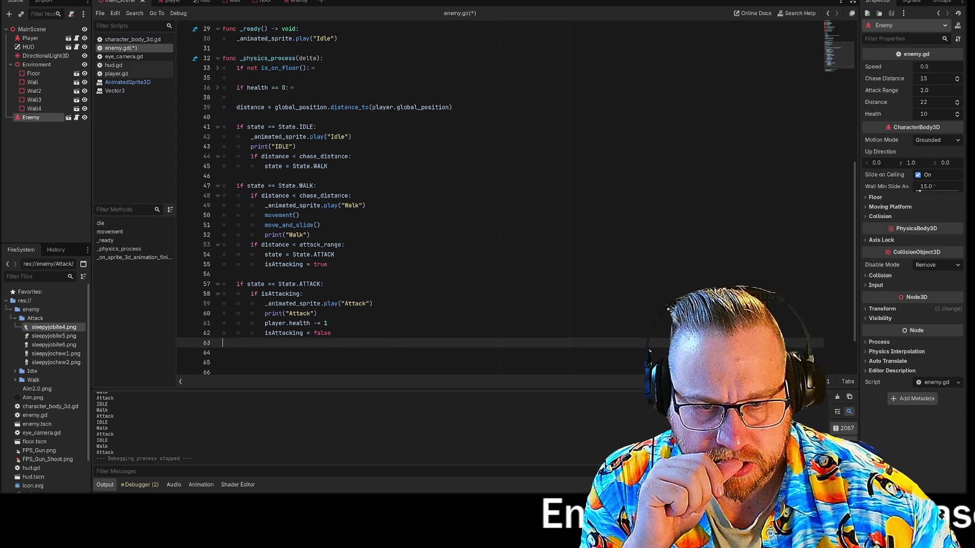
- Run the game, face the approaching enemy, back away while it attacks, then stop the run
key("F5")
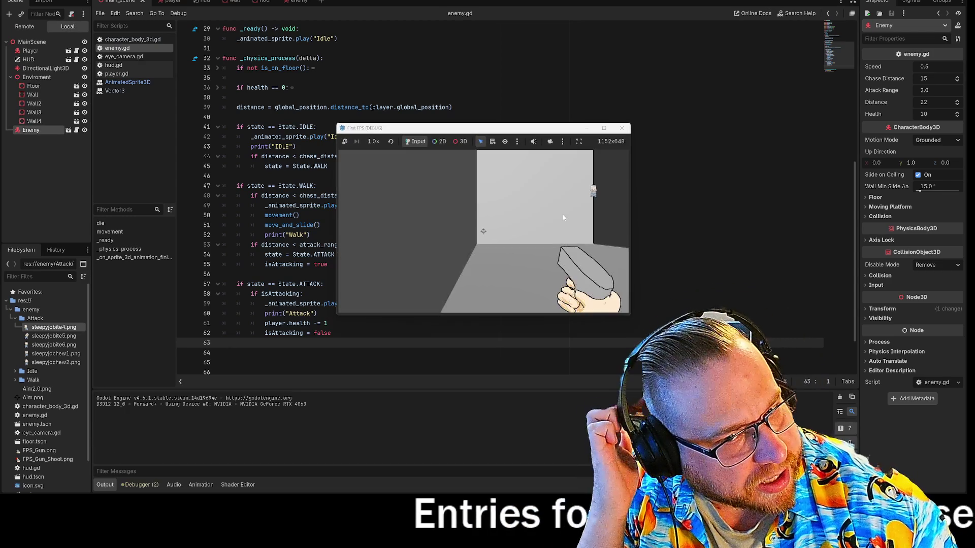
left_click(549, 218)
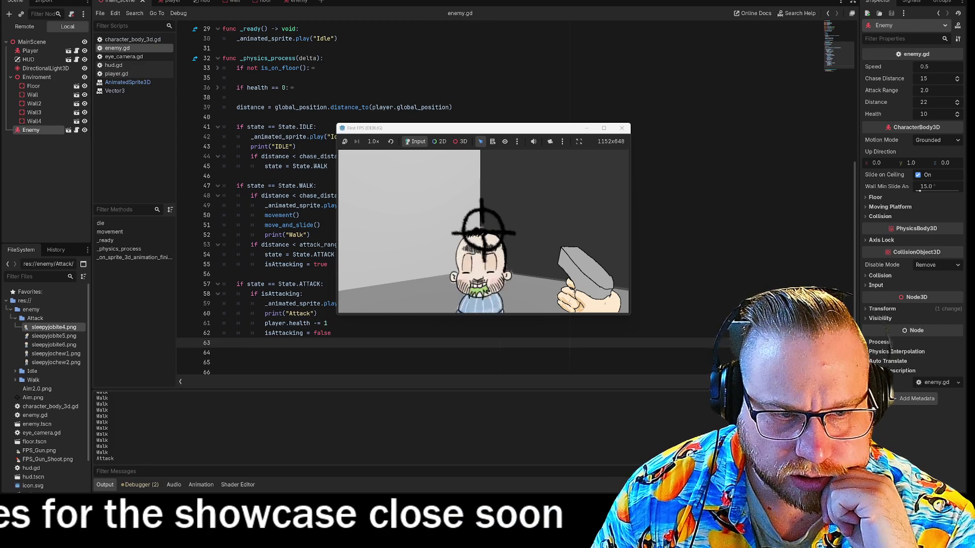
key("s")
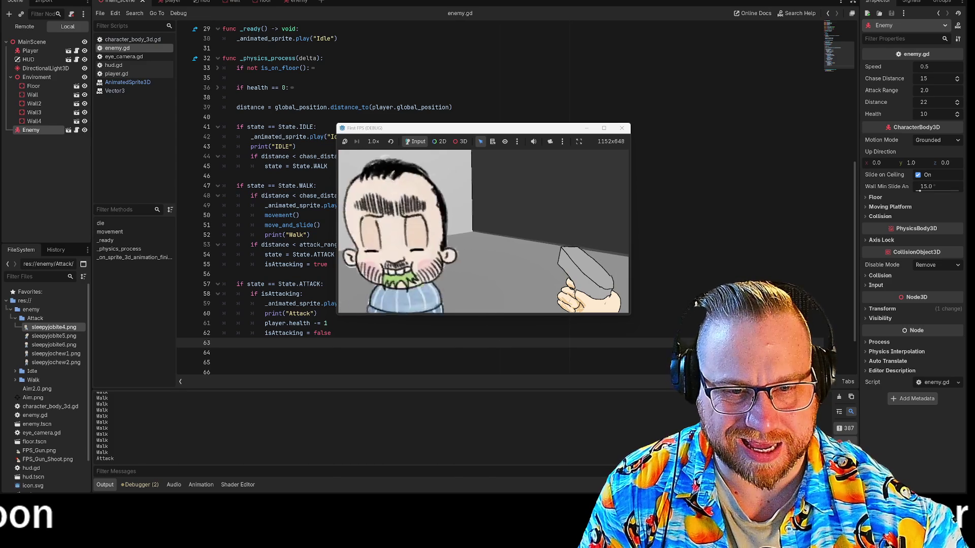
key("Escape")
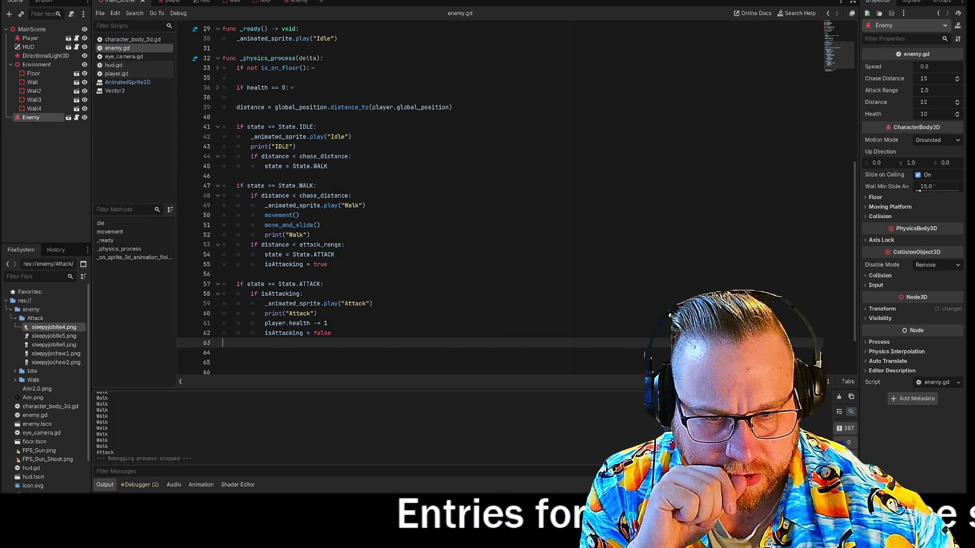
- Open a new line 62 after the health decrement and Attack print in the attack block
left_click(328, 324)
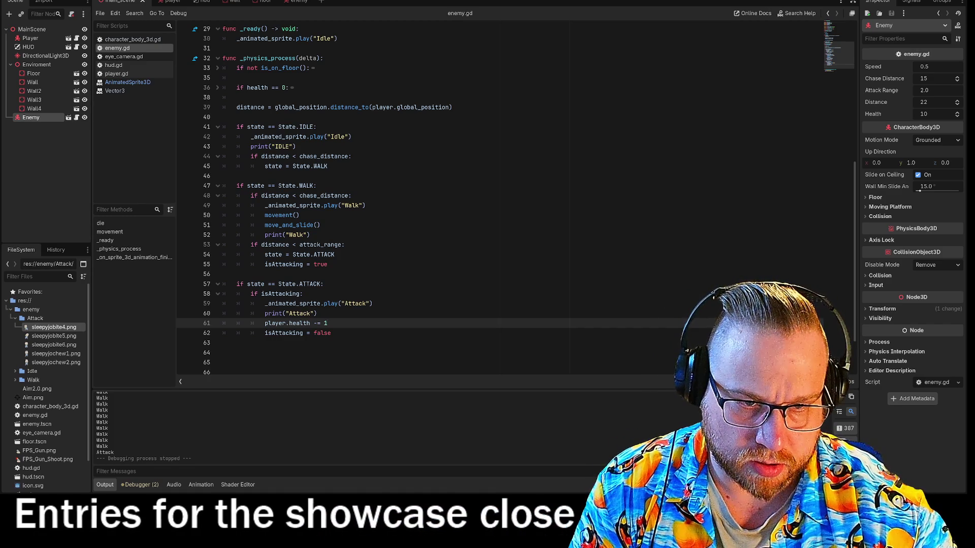
left_click(317, 313)
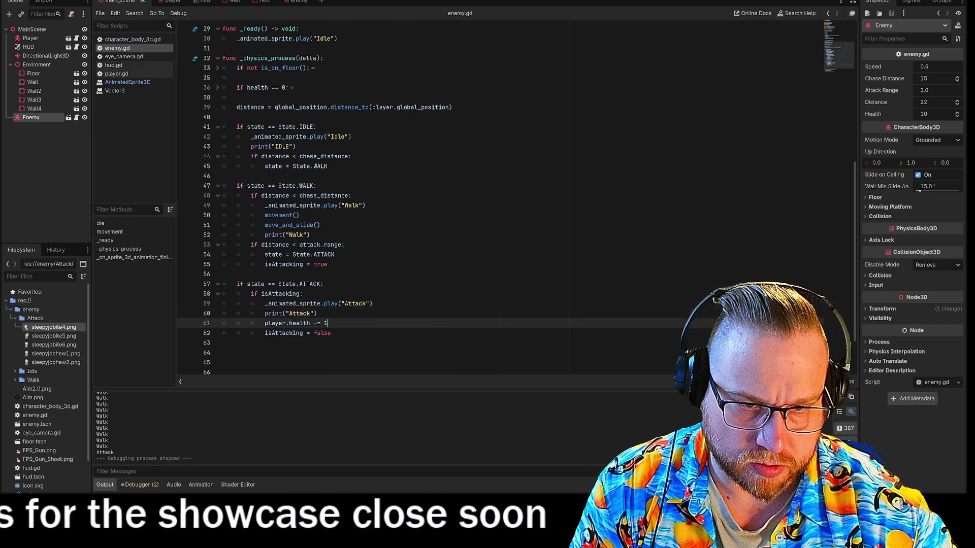
key("Down")
key("End")
key("Return")
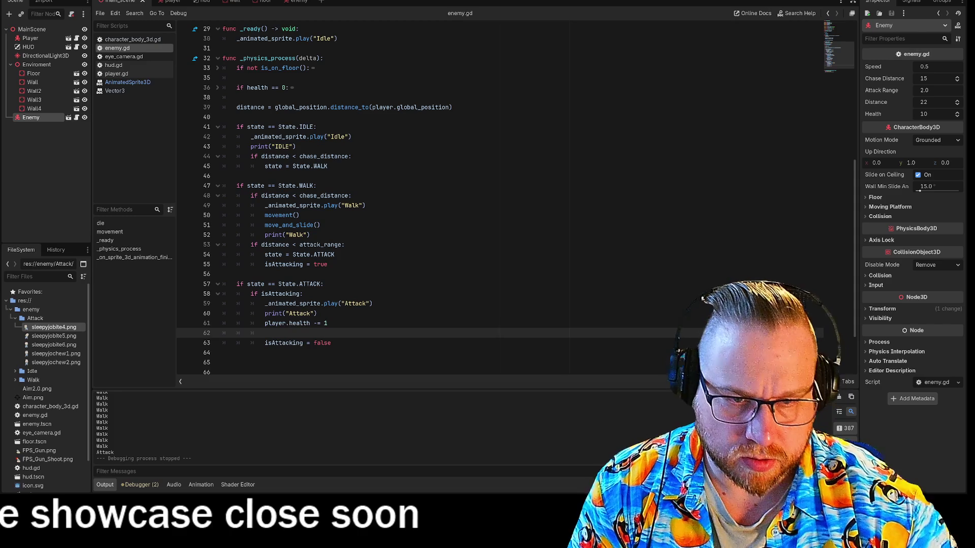
- Write print("Health", health) using autocomplete, then save and run the game
type("pri")
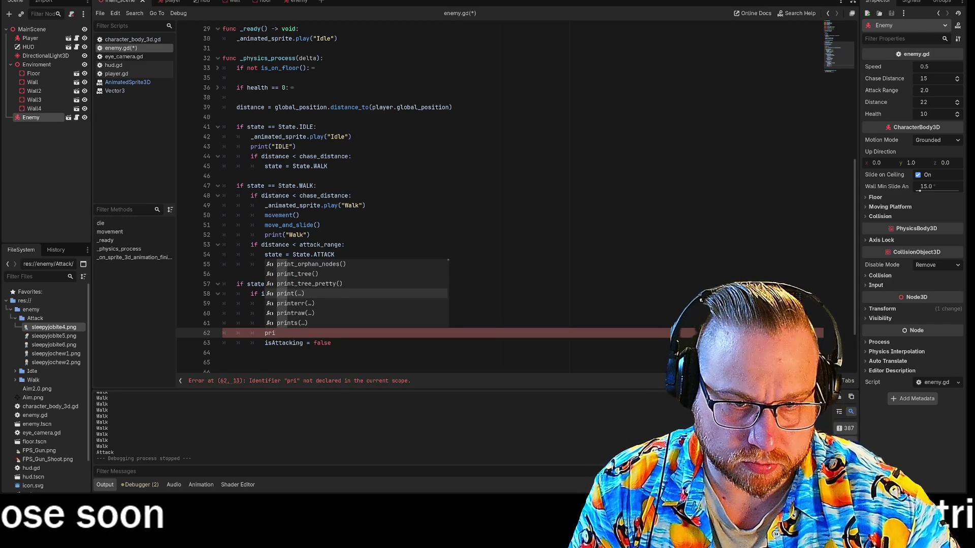
key("Return")
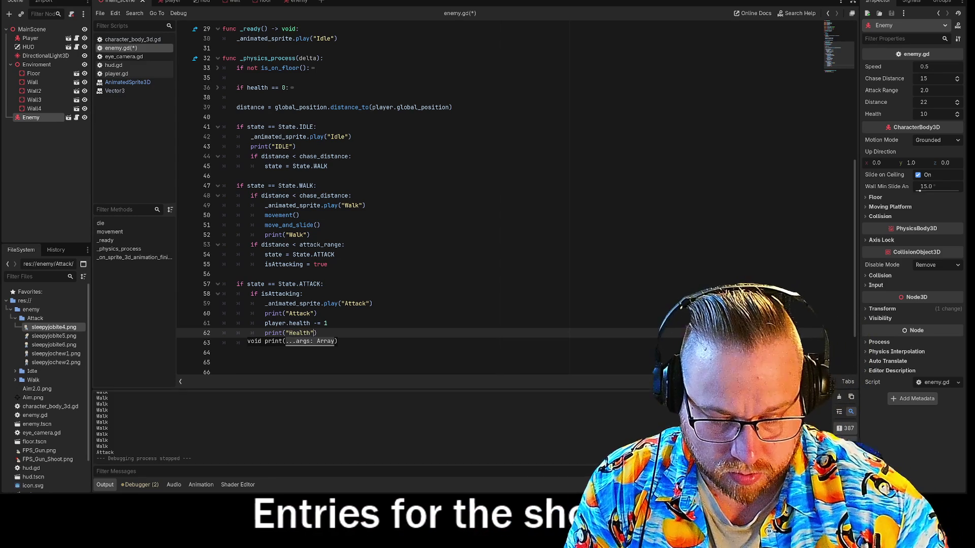
type("\", H")
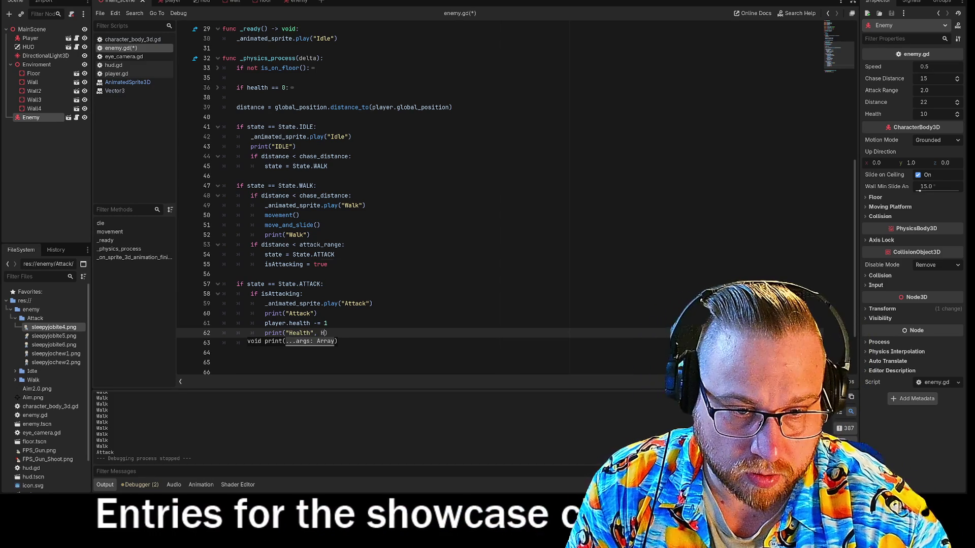
key("ctrl+space")
type("hea")
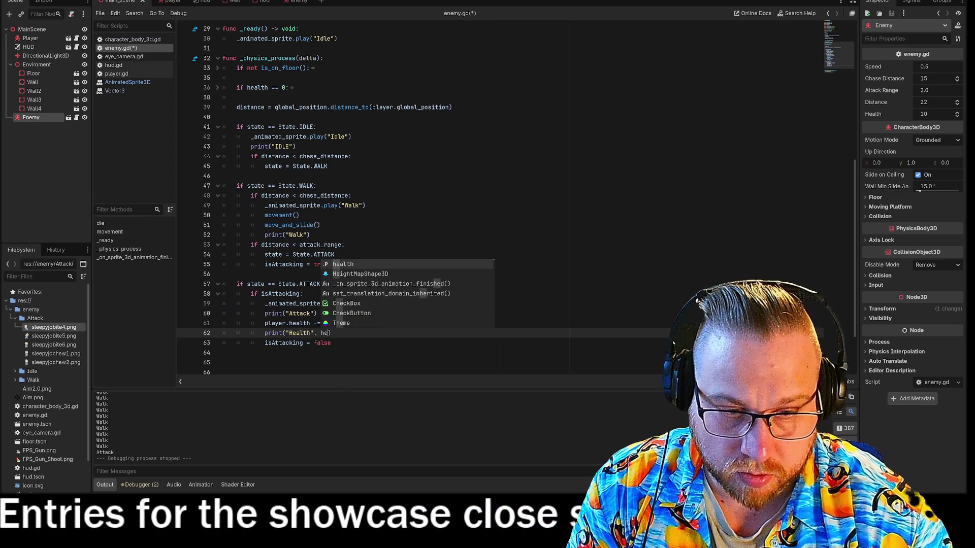
key("Return")
key("F5")
- Move and shrink the game window, let the log reach Health10, stop the game, and return to line 64
mouse_move(630, 315)
left_mouse_down()
mouse_move(297, 171)
mouse_move(603, 479)
mouse_move(632, 485)
left_mouse_up()
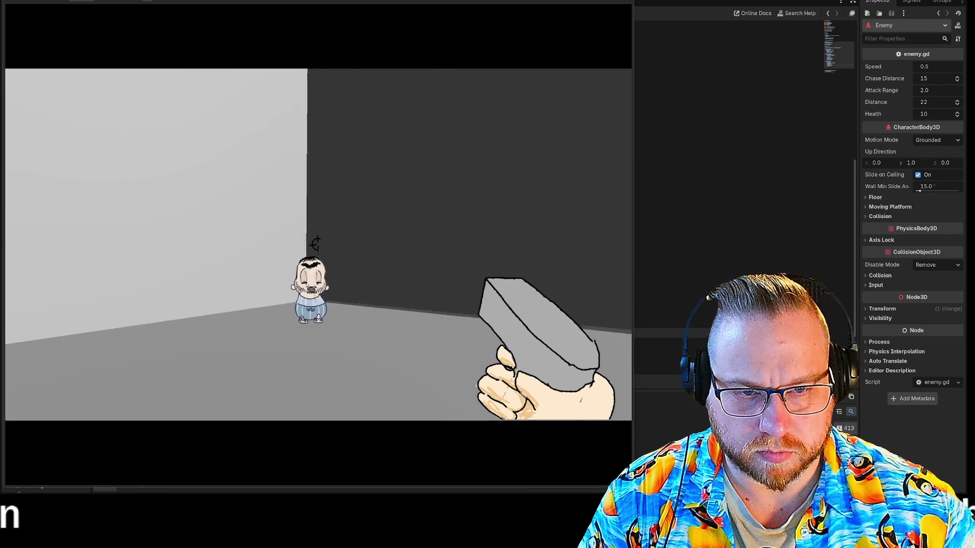
left_click_drag(632, 487, 607, 371)
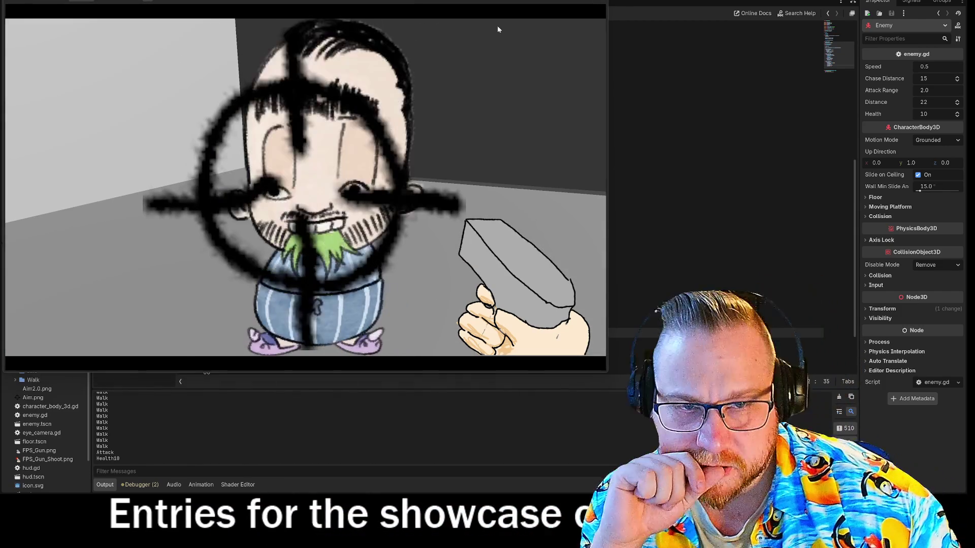
key("F8")
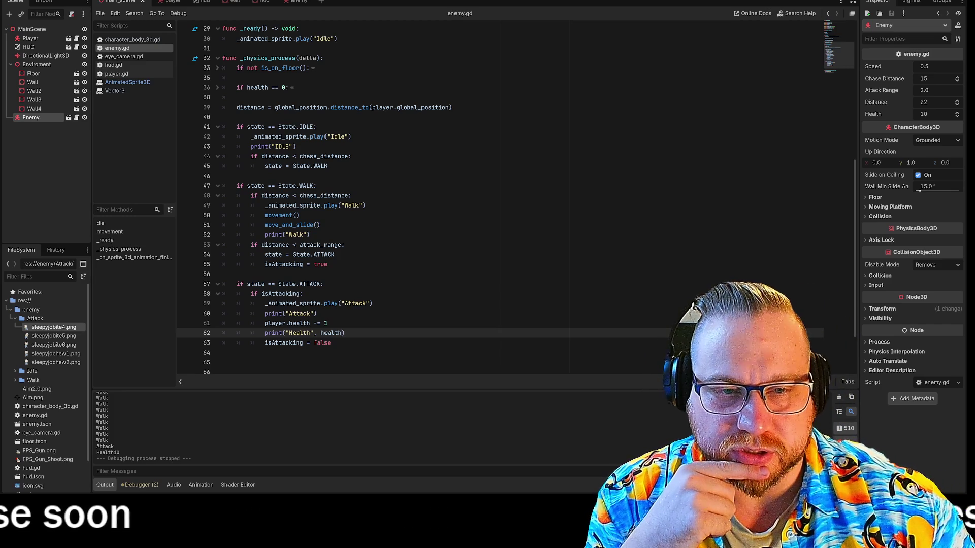
left_click_drag(251, 205, 320, 205)
left_click(259, 352)
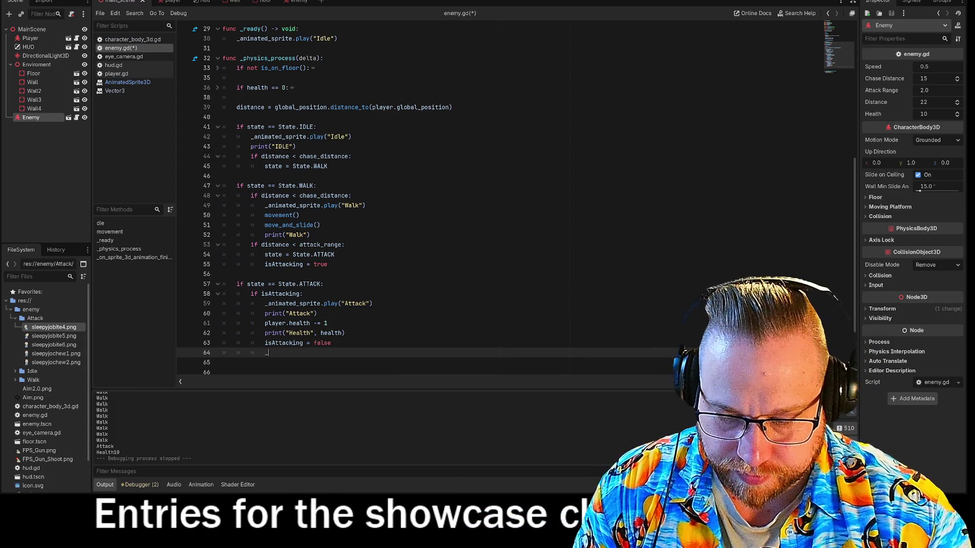
- Write _animated_sprite.animation_finished on line 64 via autocomplete, read its signal documentation, then select the line
type("_ani")
key("Return")
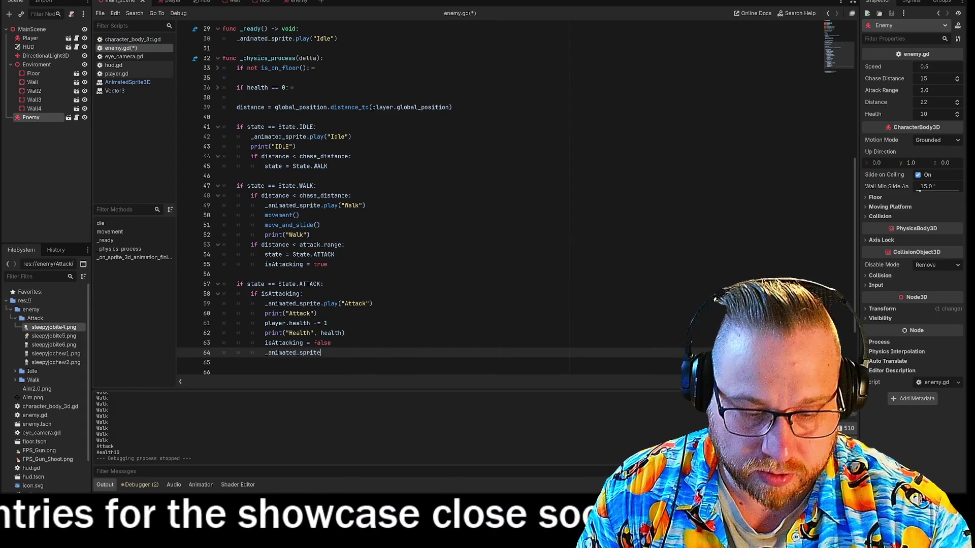
type(".")
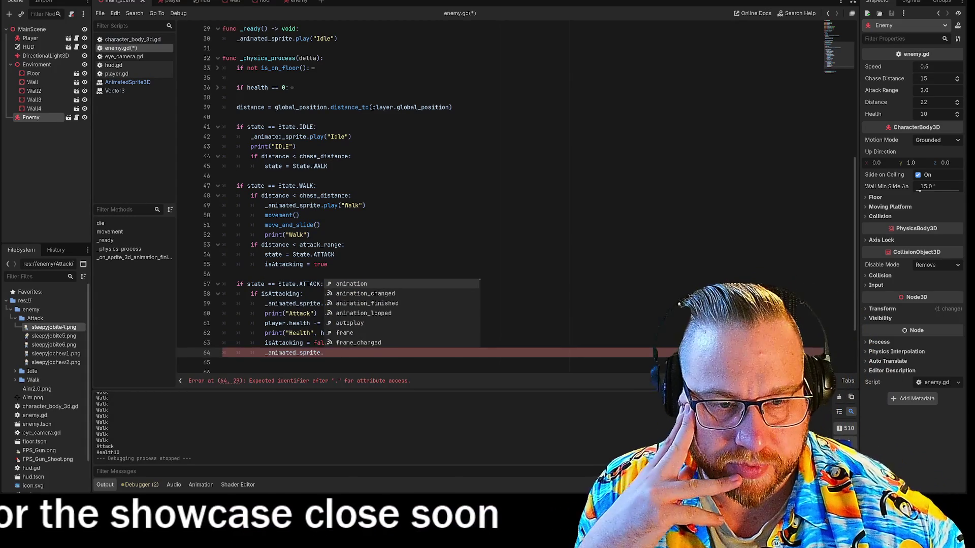
key("Down")
key("Down")
key("Return")
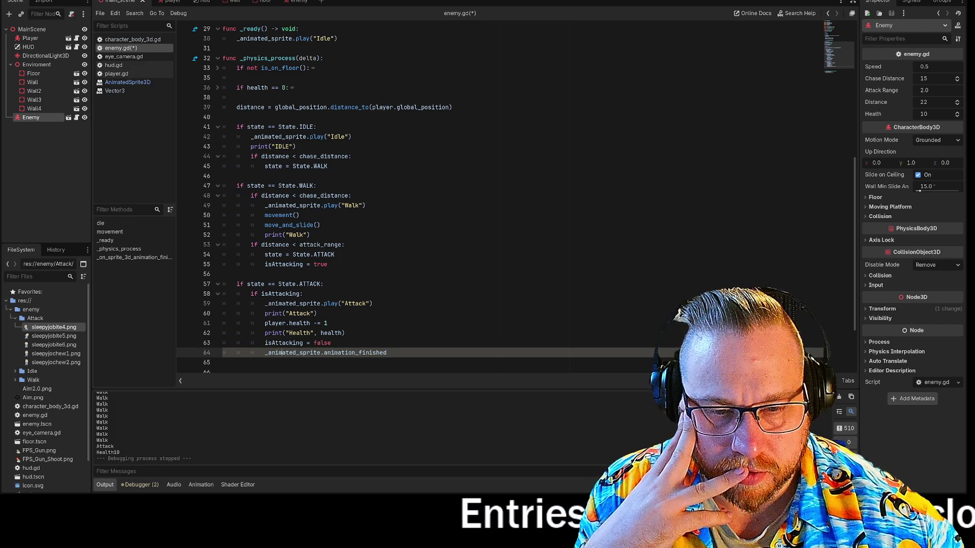
mouse_move(376, 353)
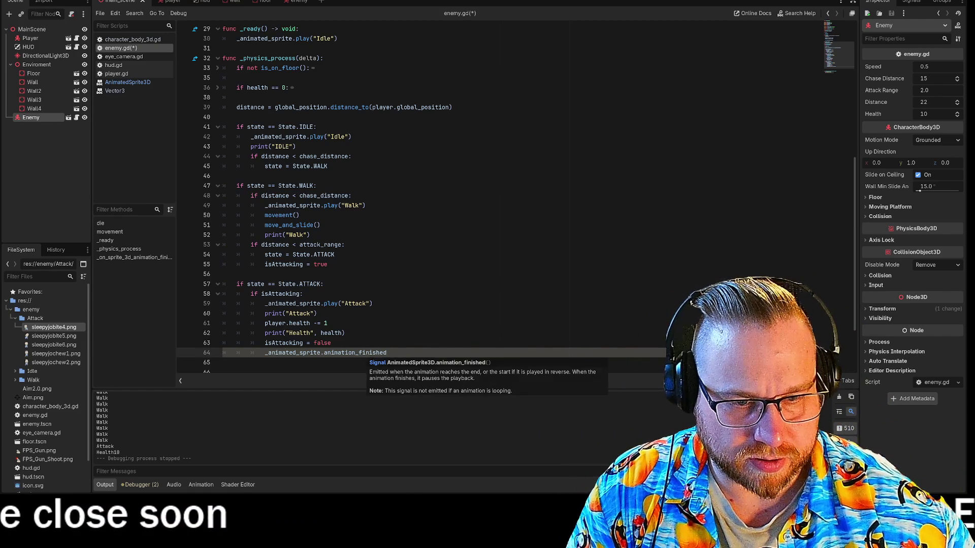
key("Home")
key("shift+End")
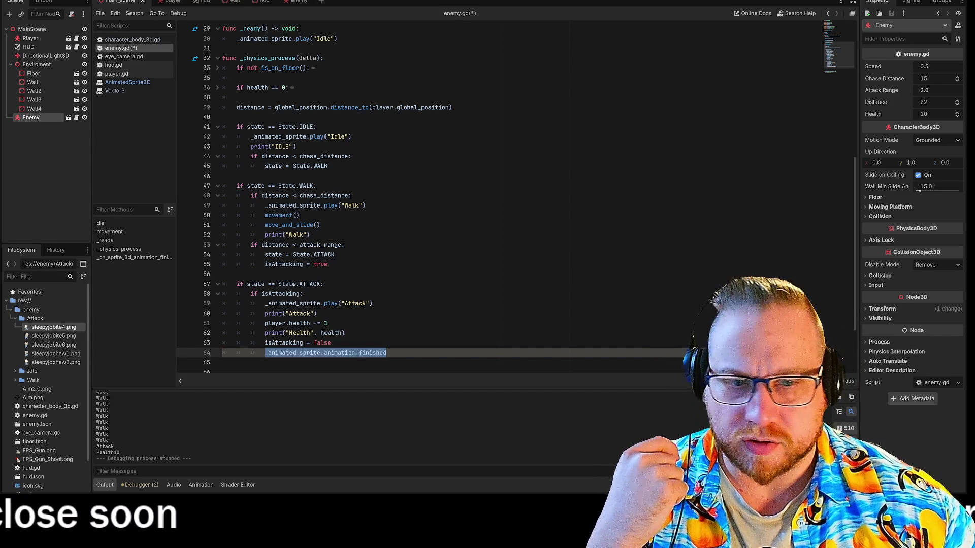
- Review the Animation Ended print in _on_sprite_3d_animation_finished and the play("Idle") call on line 30
scroll(457, 204, "down", 3)
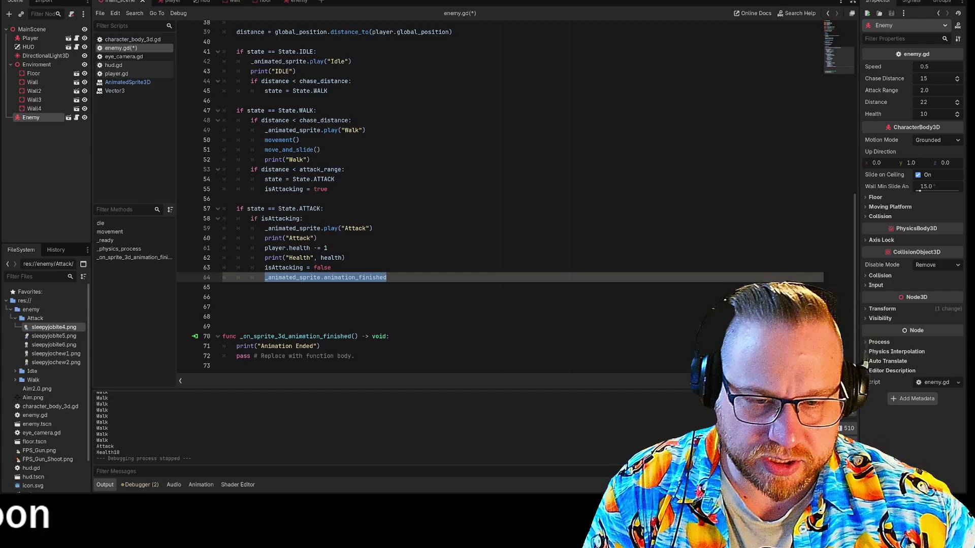
left_click_drag(260, 346, 320, 346)
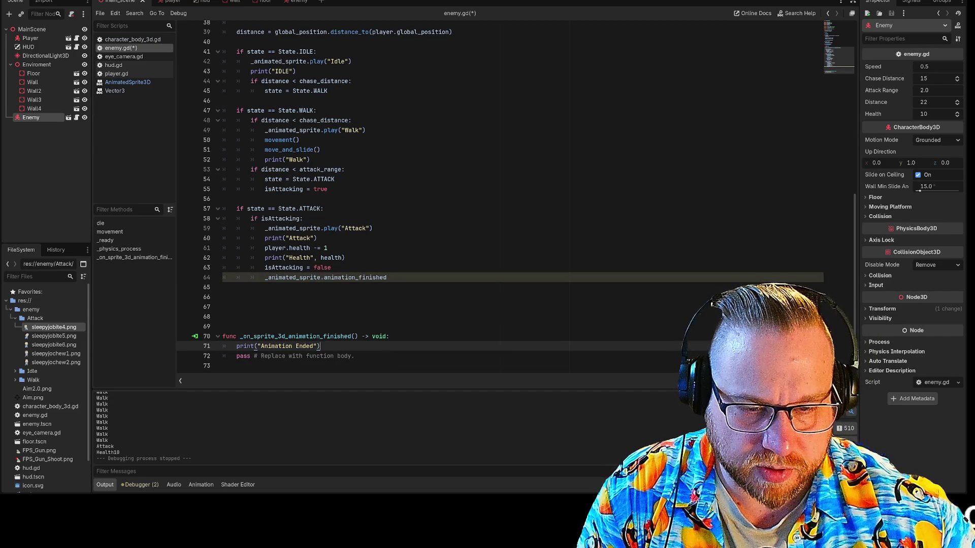
key("shift+End")
key("End")
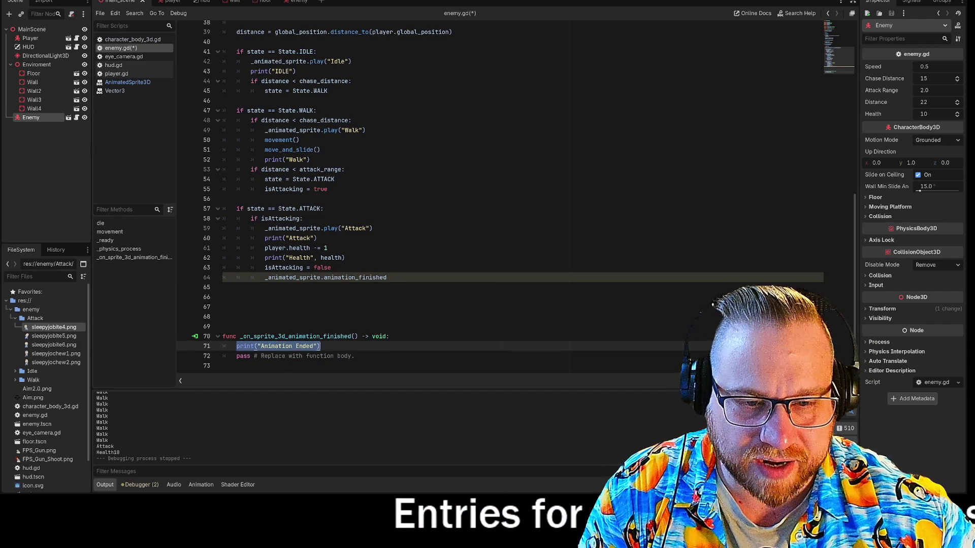
key("shift+Up")
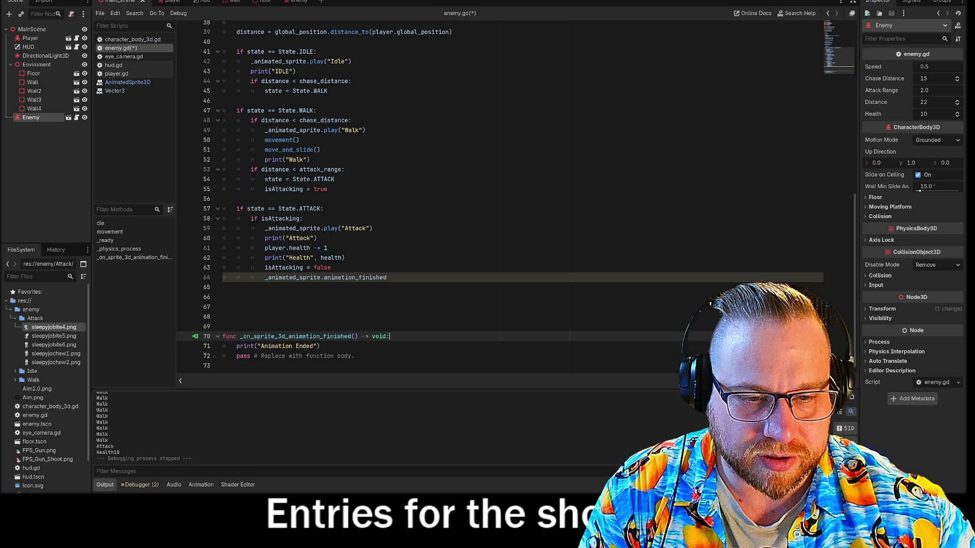
key("Right")
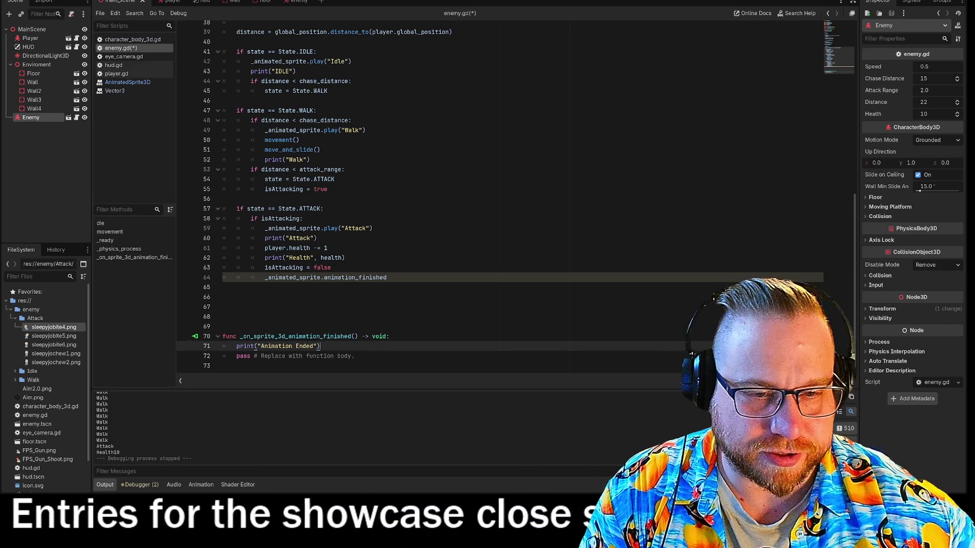
scroll(507, 198, "up", 7)
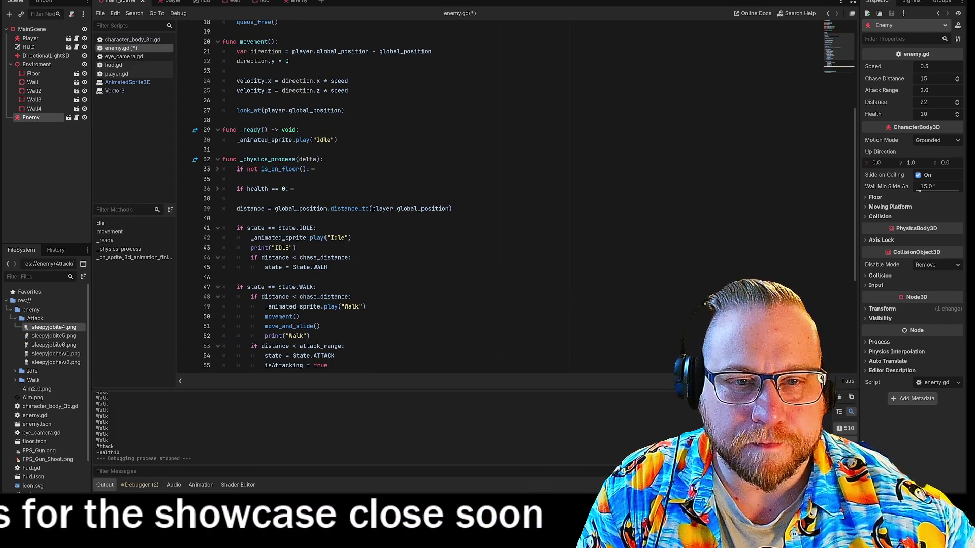
left_click_drag(337, 140, 296, 140)
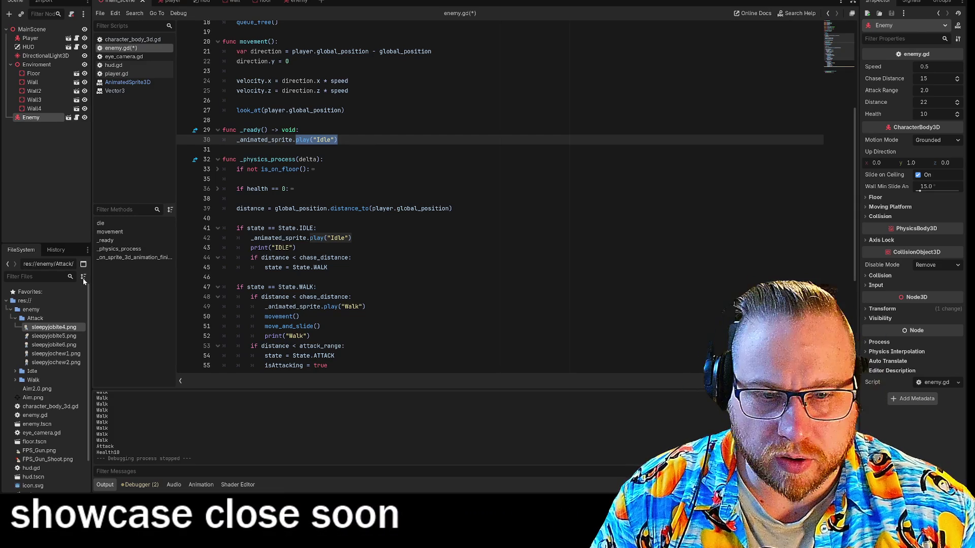
- Jump between line 64 and the line 30 play call, then switch to the enemy scene
scroll(500, 198, "down", 7)
left_click(387, 277)
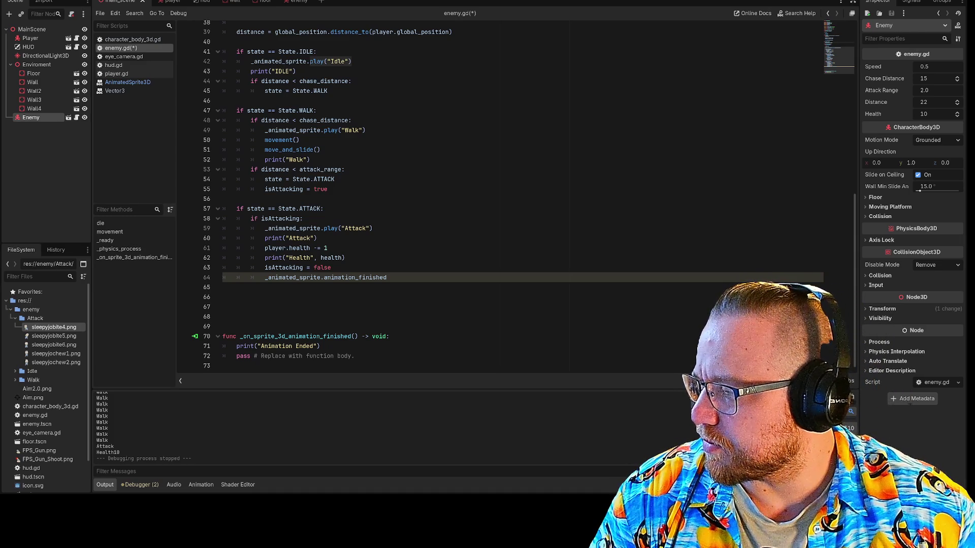
key("alt+Left")
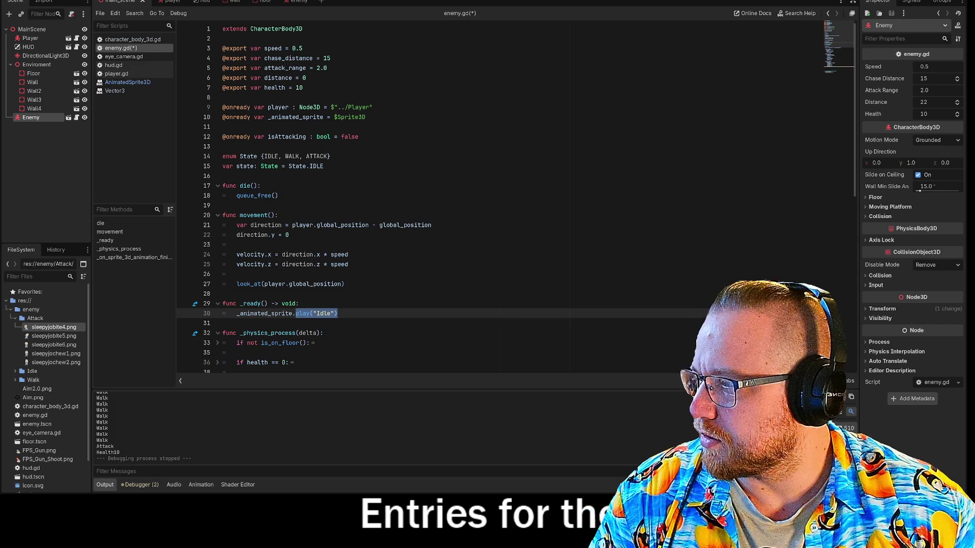
key("alt+Right")
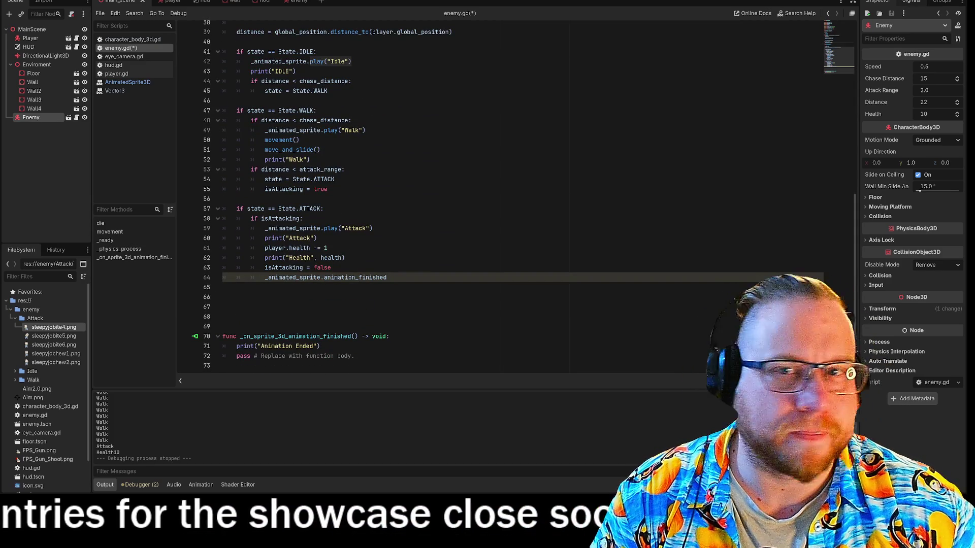
left_click(296, 5)
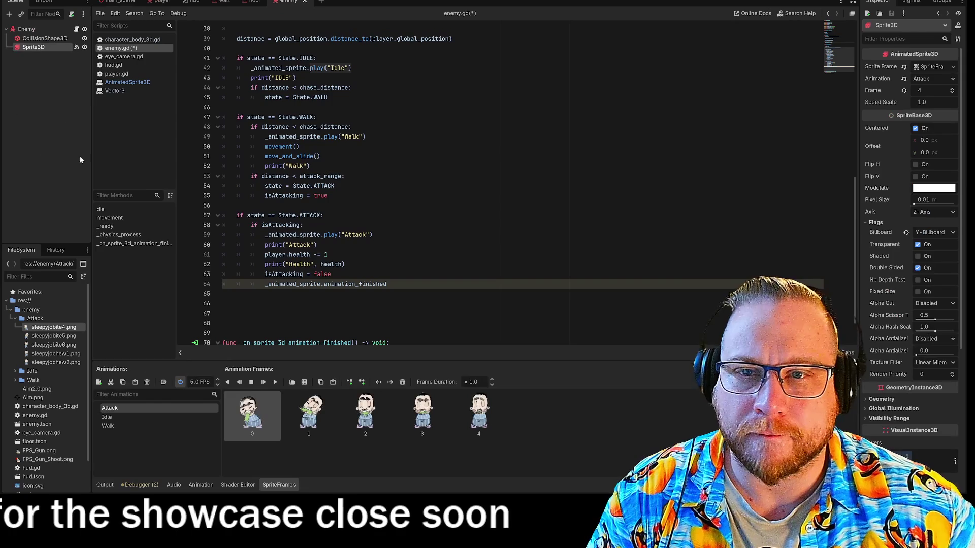
- Inspect the Connect dialog for Sprite3D's animation_finished, toggling Compatible Methods Only, then cancel without connecting
scroll(457, 183, "down", 1)
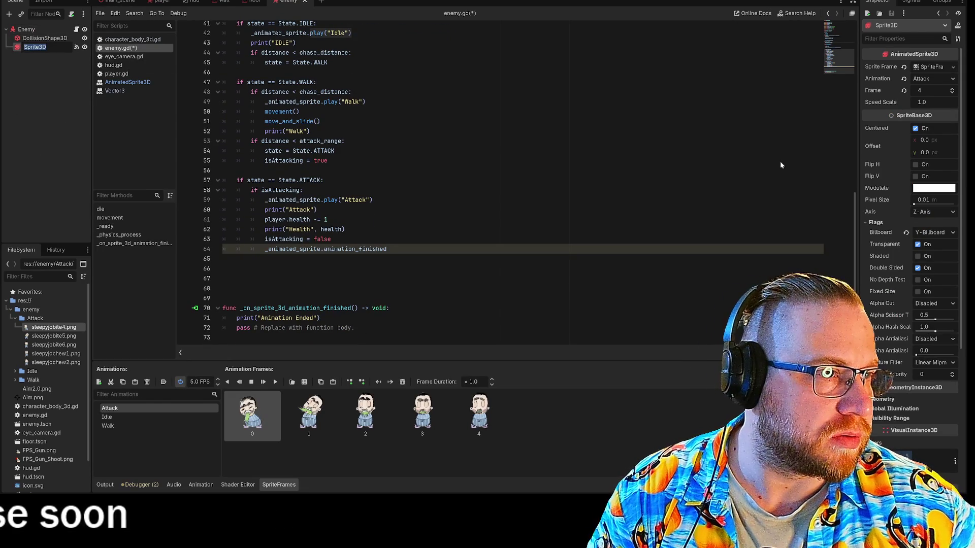
left_click(912, 2)
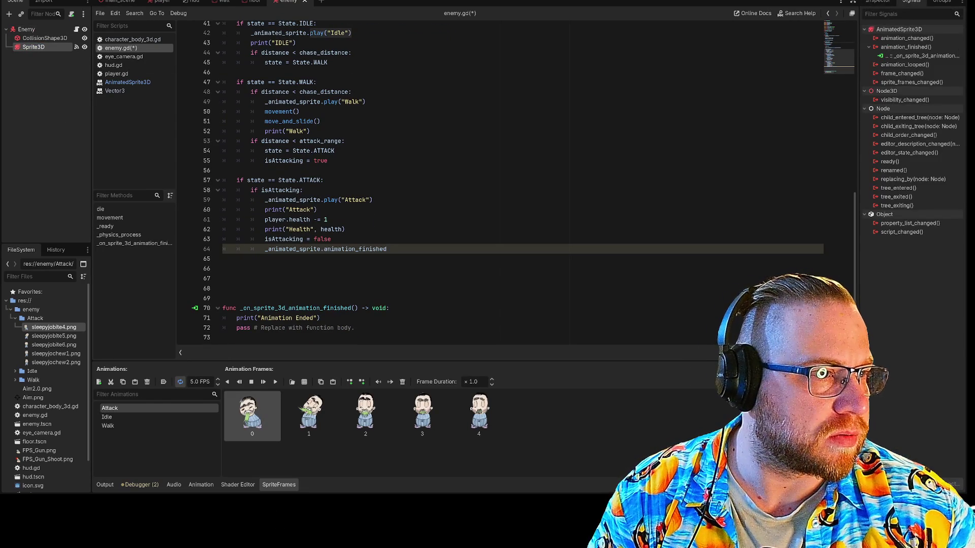
double_click(901, 47)
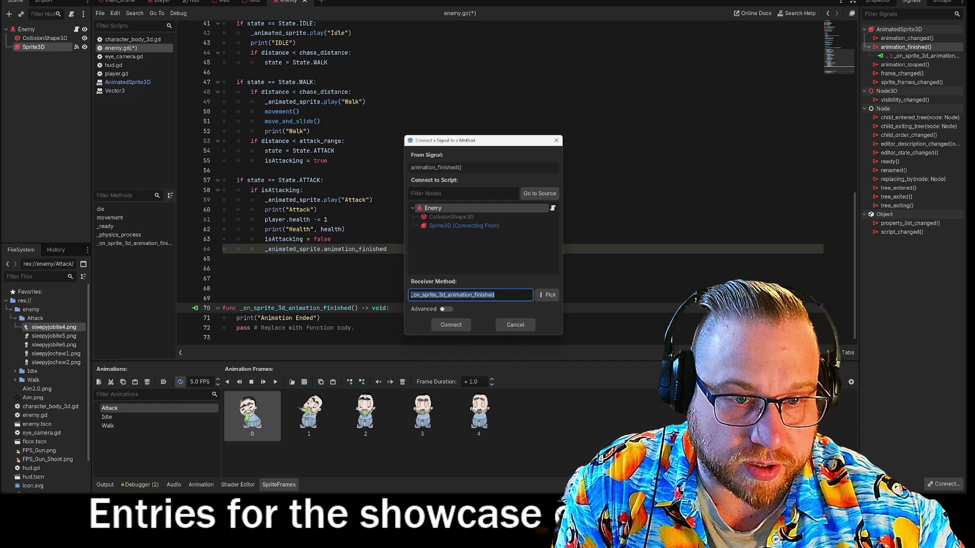
left_click(549, 295)
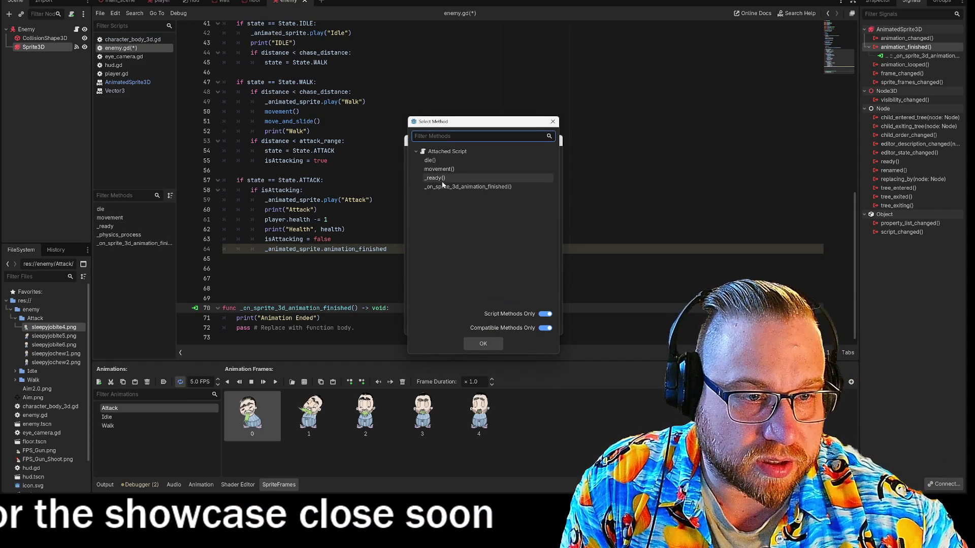
left_click(450, 151)
left_click(425, 151)
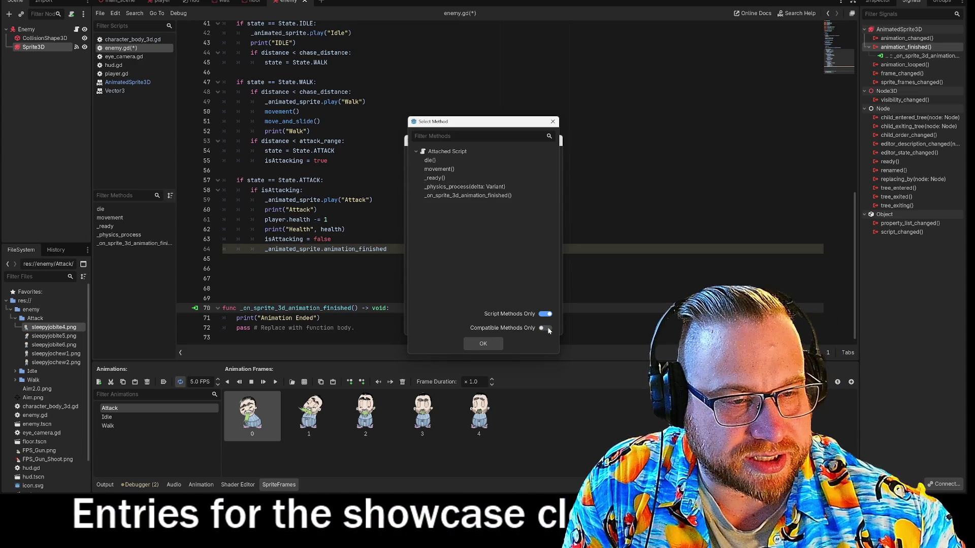
left_click(547, 329)
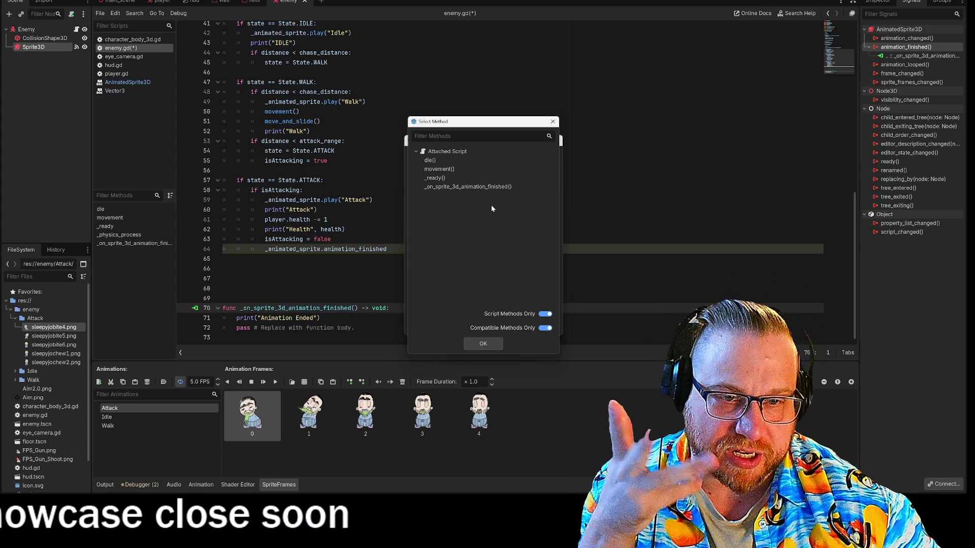
left_click(554, 122)
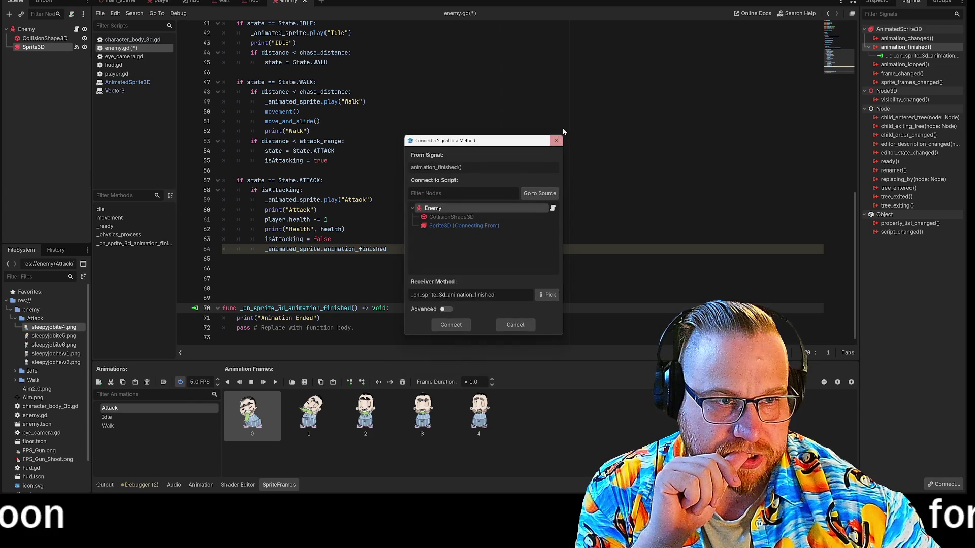
left_click(468, 226)
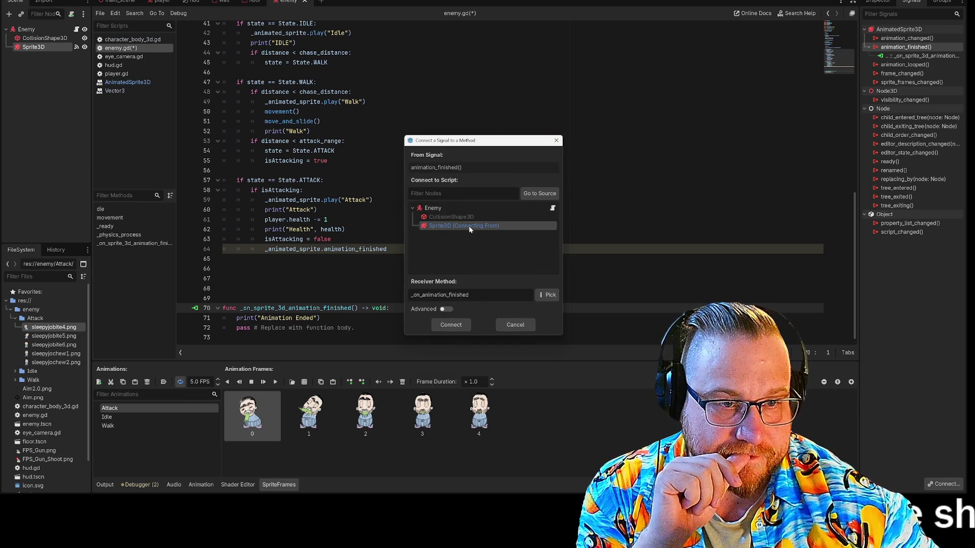
left_click(513, 328)
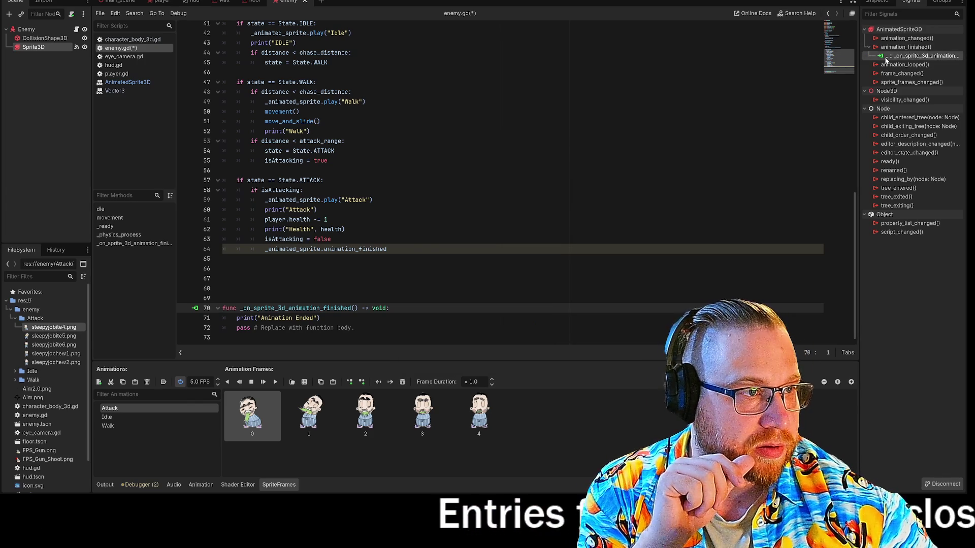
- Open the existing animation_finished connection with Edit... and cancel without changes
right_click(880, 56)
left_click(902, 63)
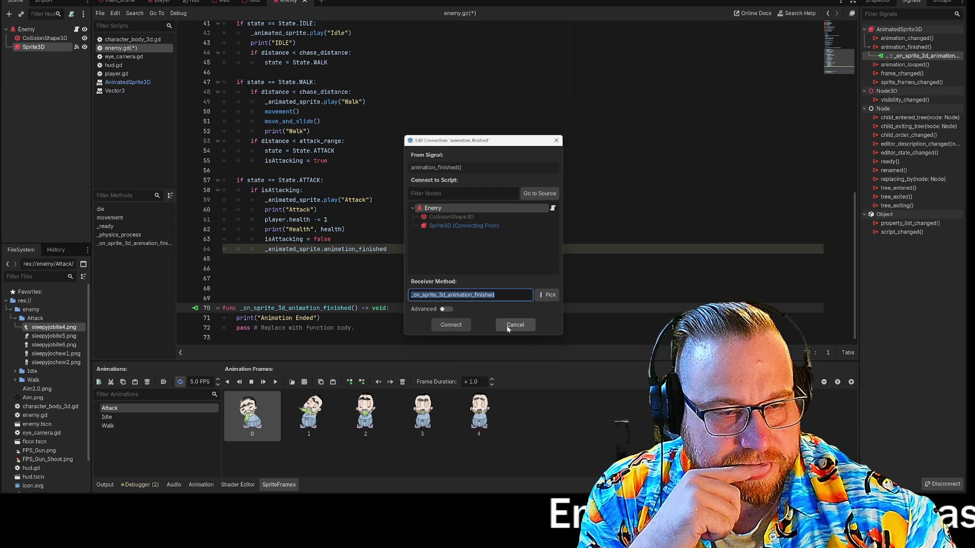
left_click(508, 329)
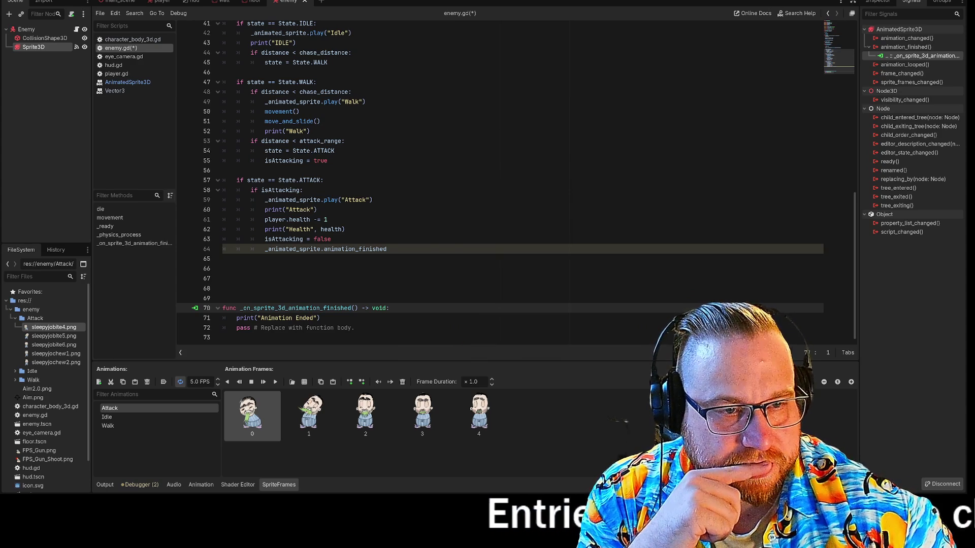
- Disconnect the Sprite3D's animation_finished signal from the enemy script
right_click(36, 50)
left_click(49, 47)
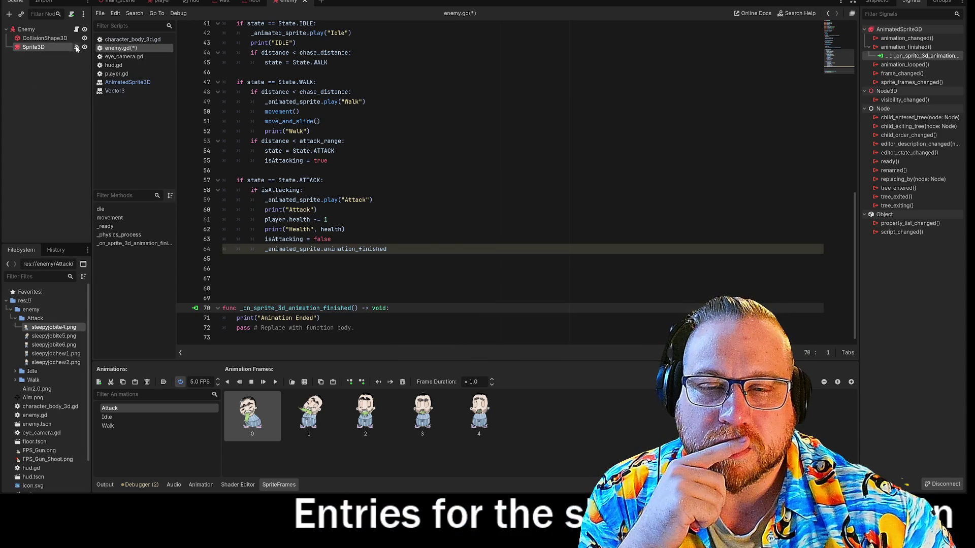
right_click(886, 56)
left_click(909, 84)
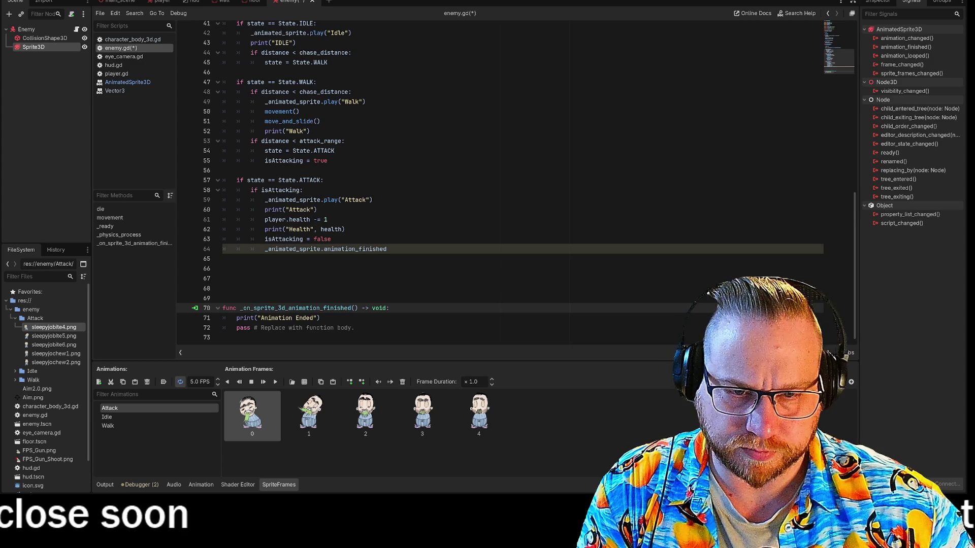
- Delete the _on_sprite_3d_animation_finished function from enemy.gd
left_click_drag(355, 328, 197, 299)
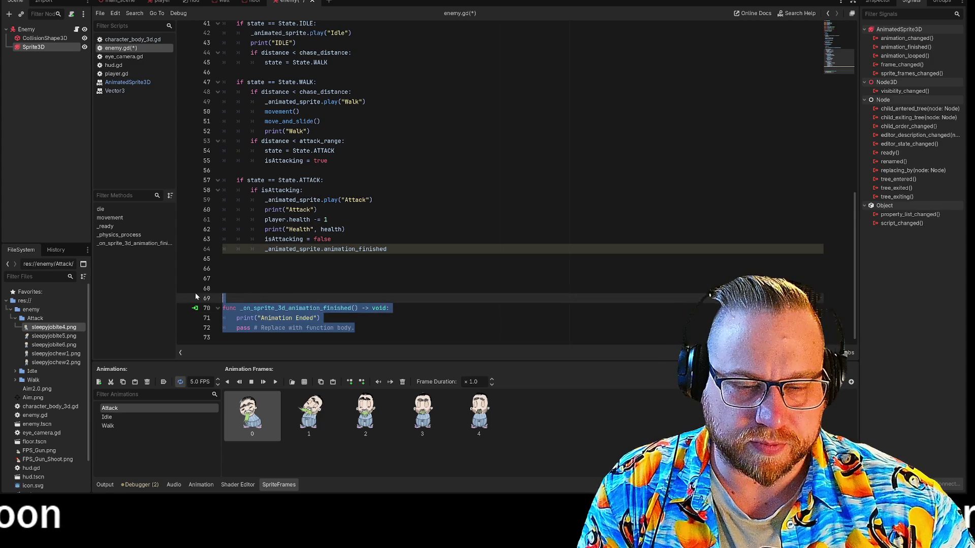
key("BackSpace")
key("BackSpace")
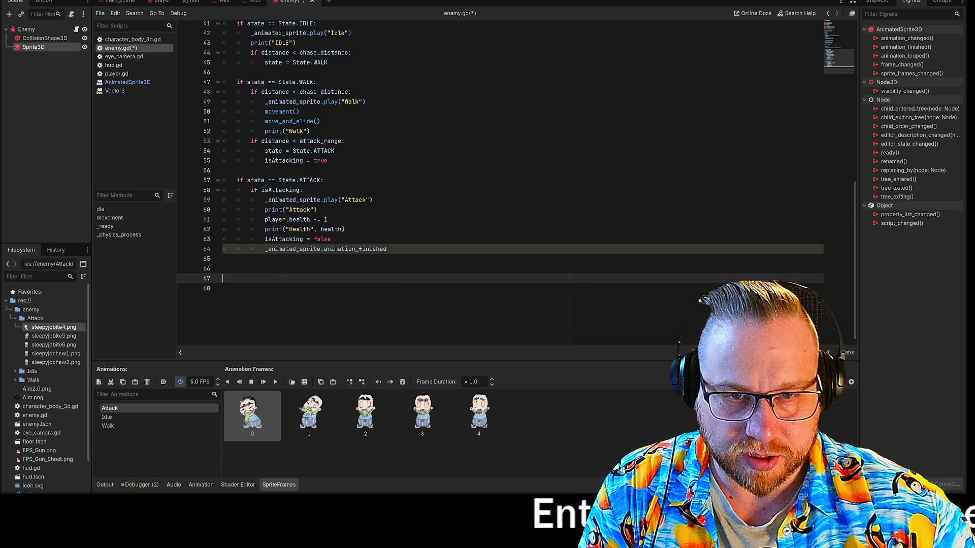
scroll(501, 183, "up", 8)
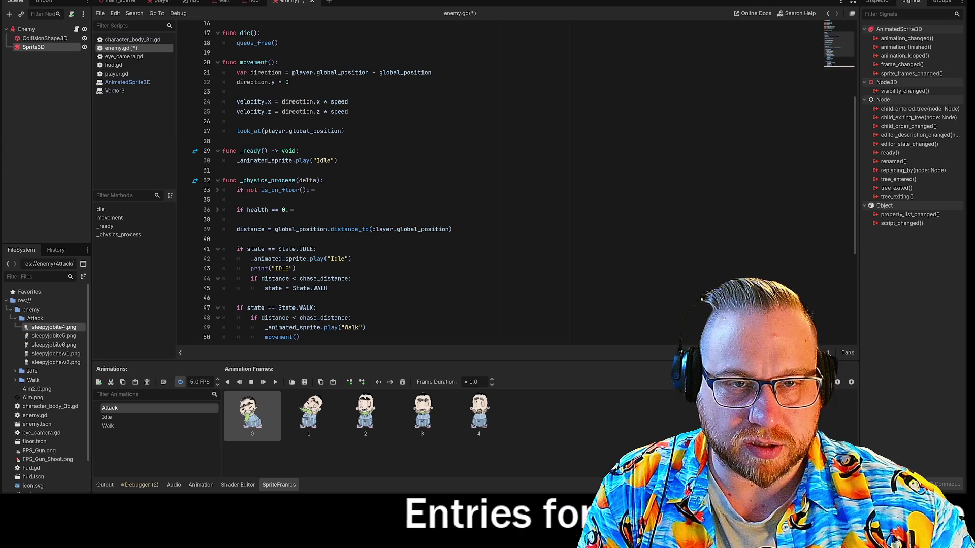
scroll(500, 182, "up", 4)
scroll(500, 183, "down", 10)
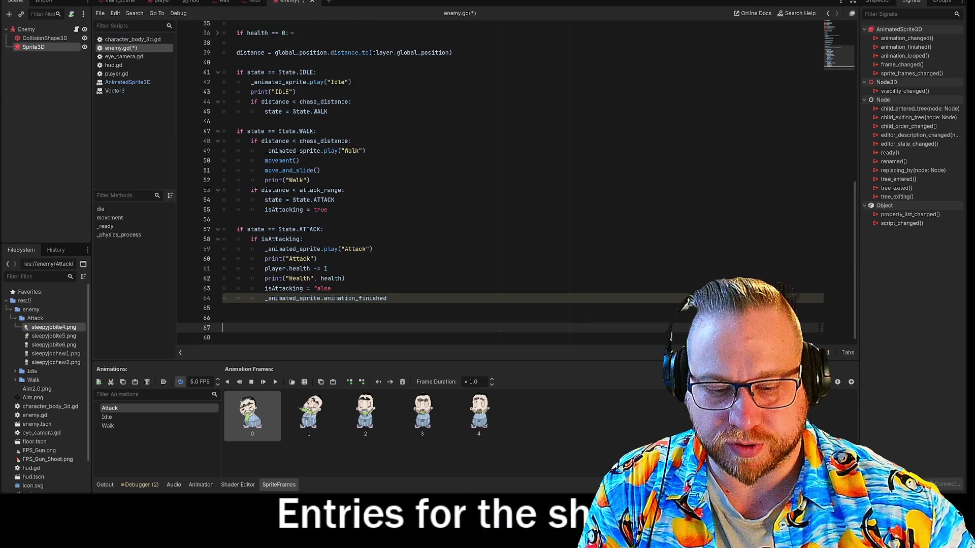
- Write func _unhandled_input(event: InputEvent) -> void: with a pass body
type("_")
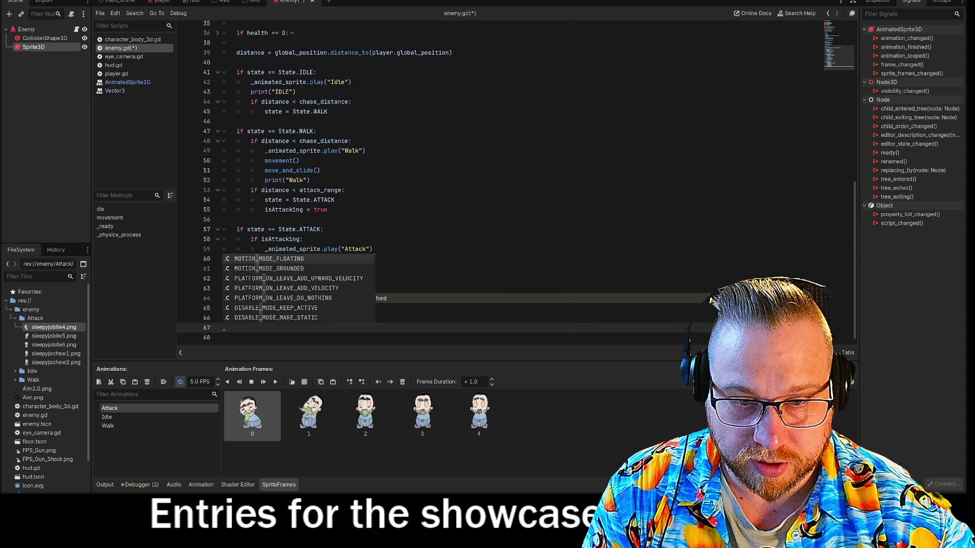
key("BackSpace")
type("funjc")
key("BackSpace")
key("BackSpace")
key("BackSpace")
type("c un")
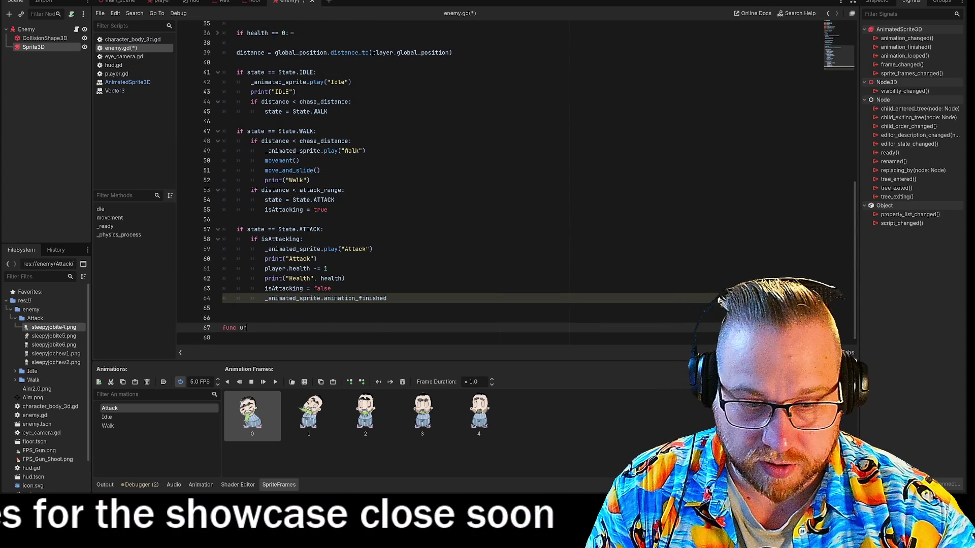
type("ha")
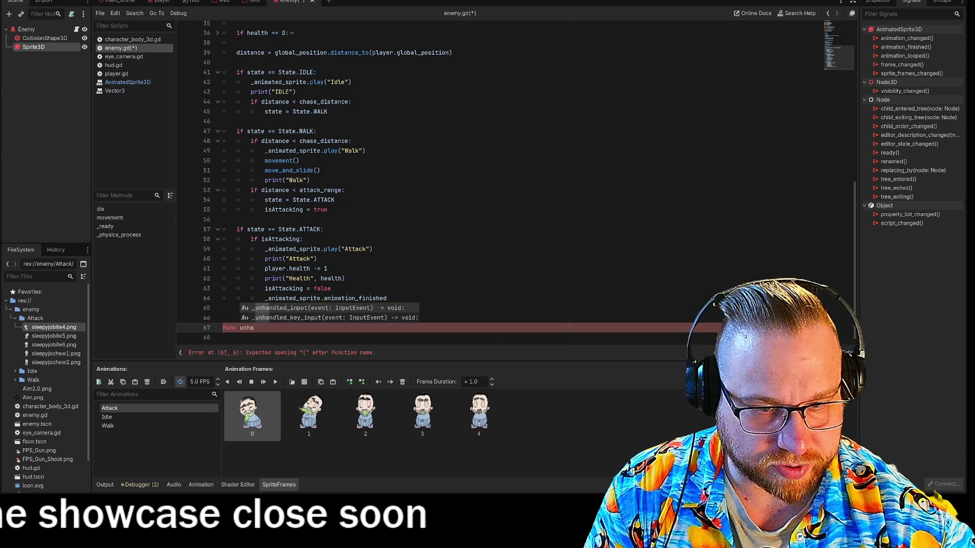
key("Return")
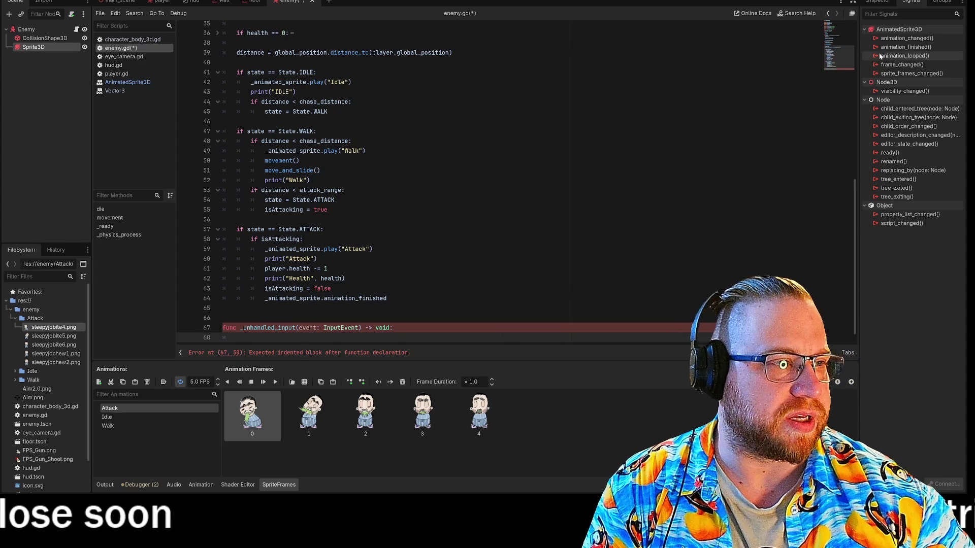
key("Return")
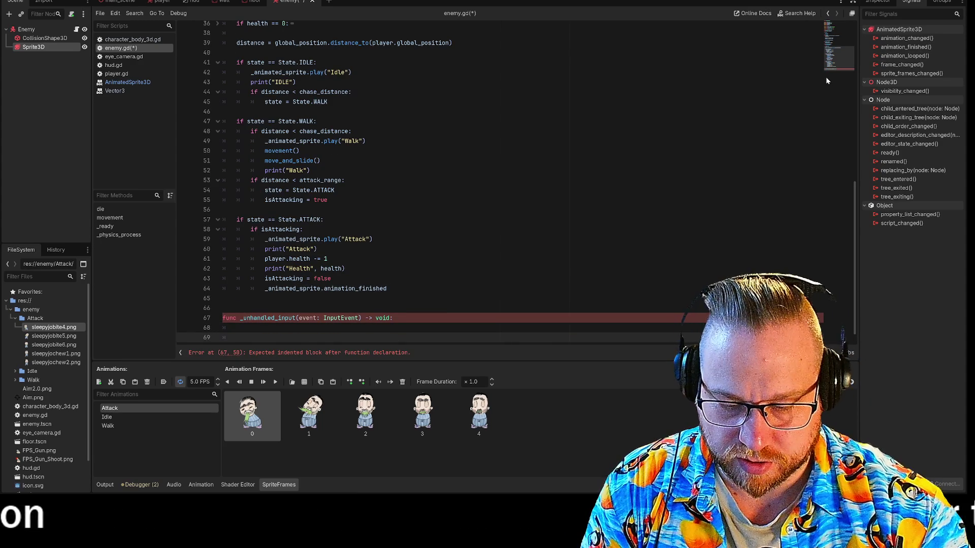
type("pass")
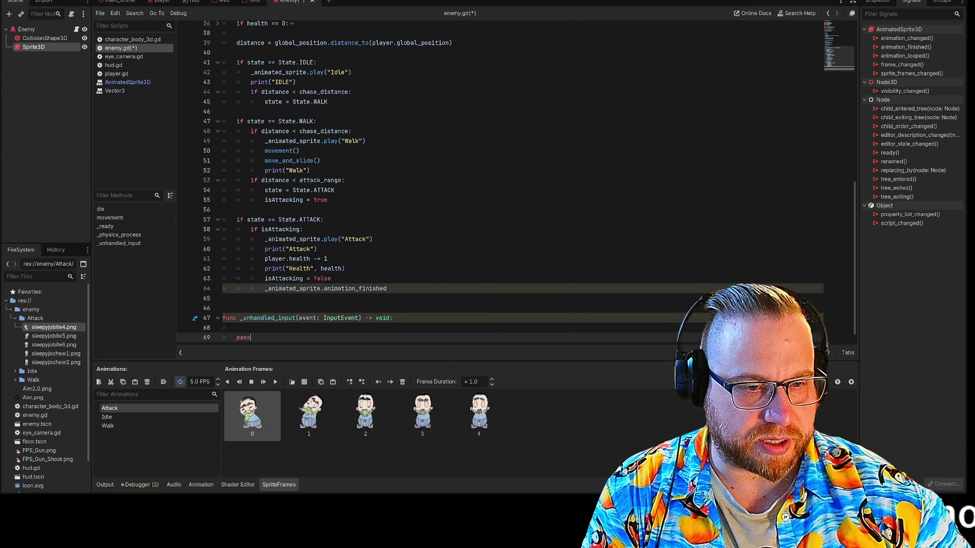
left_click(393, 318)
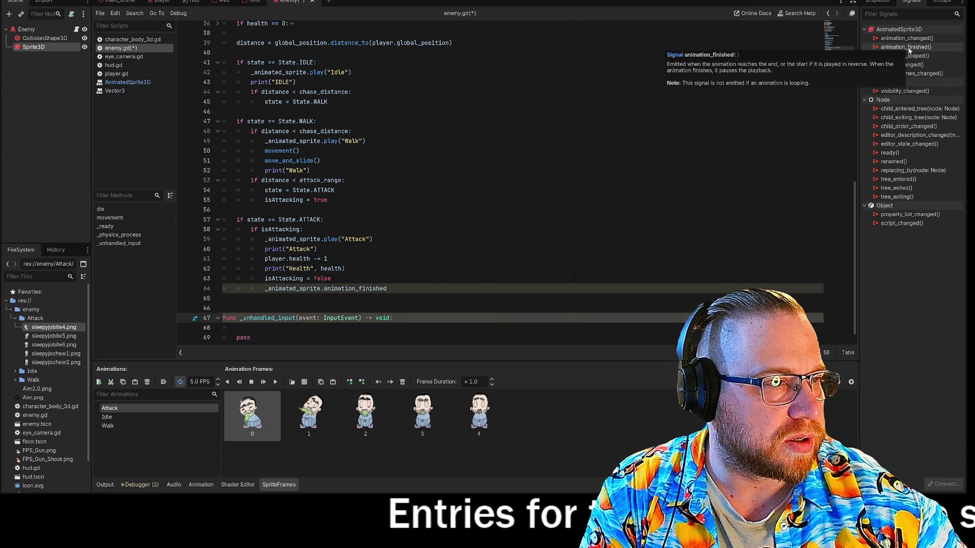
- Connect animation_finished to _physics_process, with Compatible Methods Only turned off in the method picker
double_click(907, 46)
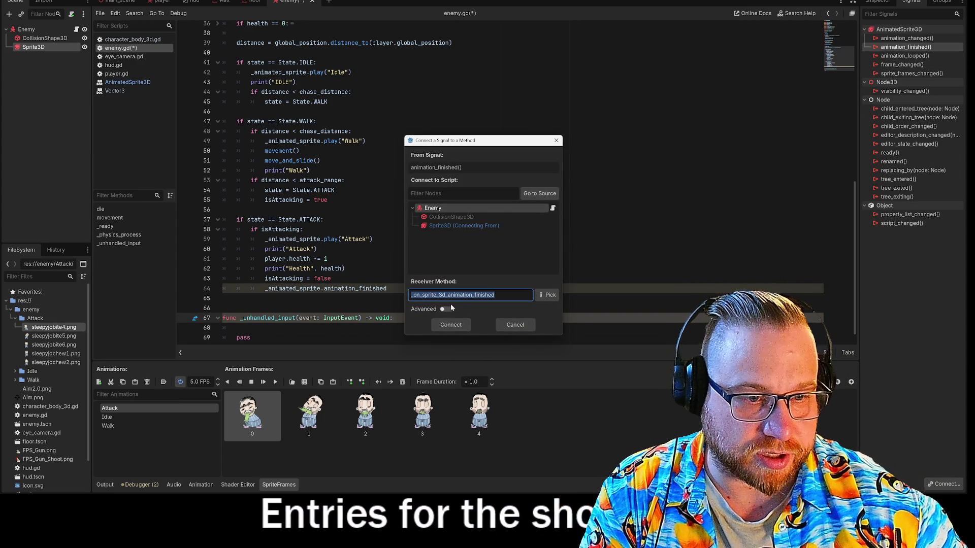
left_click(547, 294)
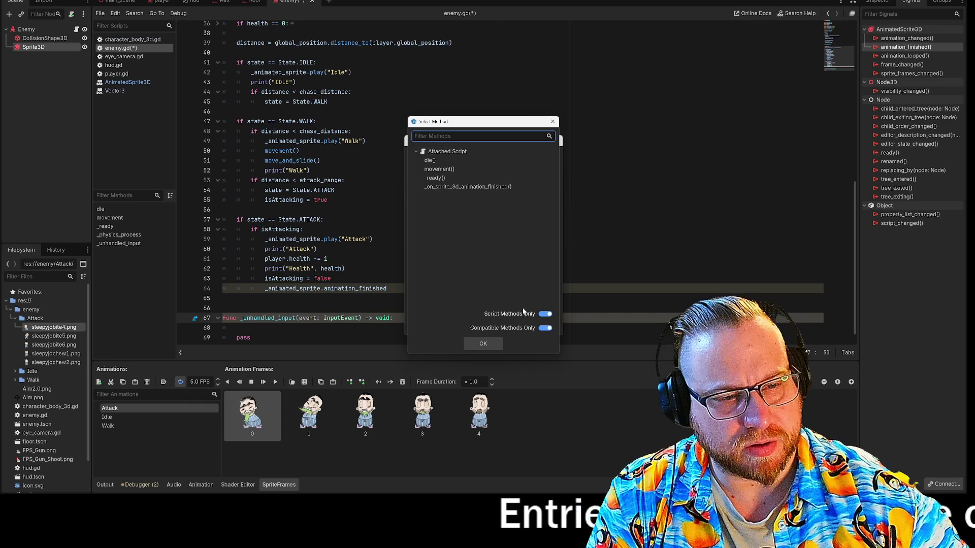
left_click(547, 329)
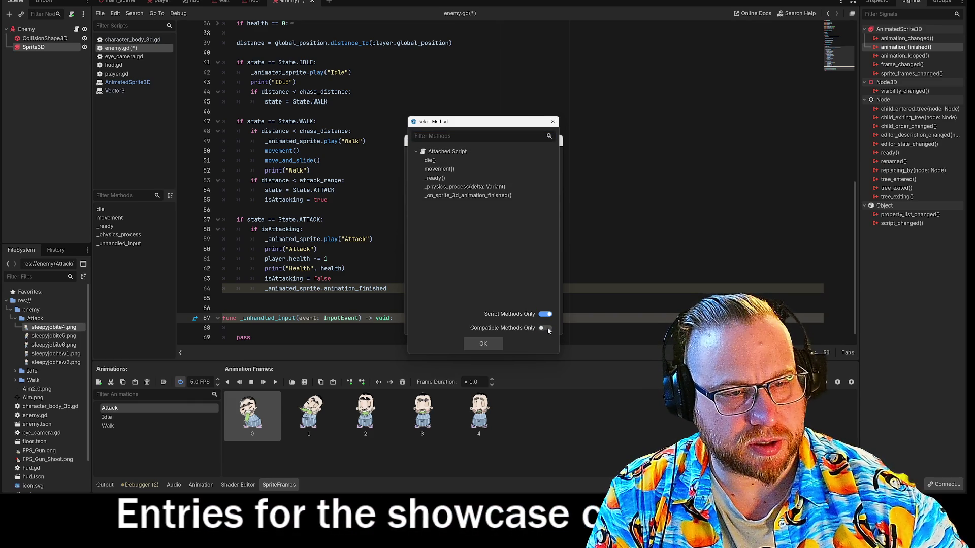
left_click(458, 188)
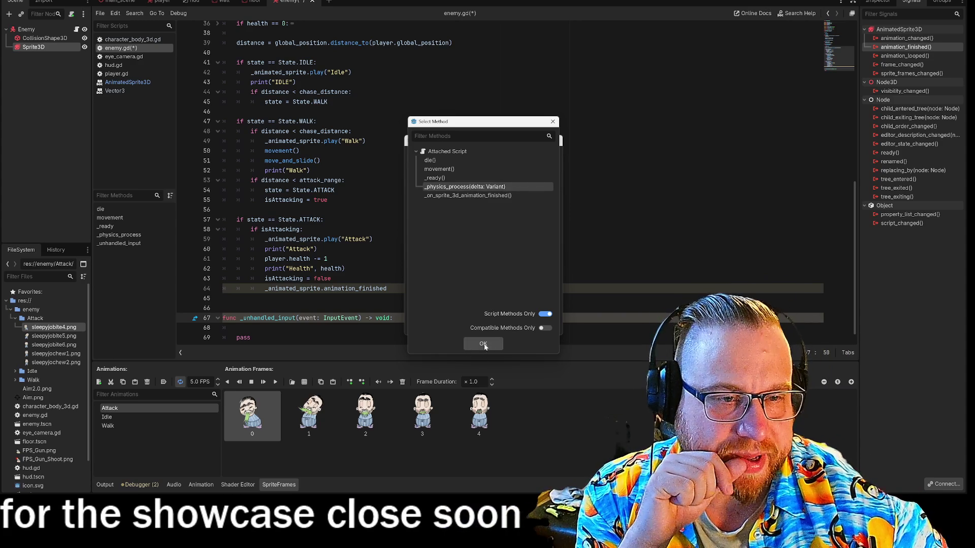
left_click(483, 345)
left_click(458, 330)
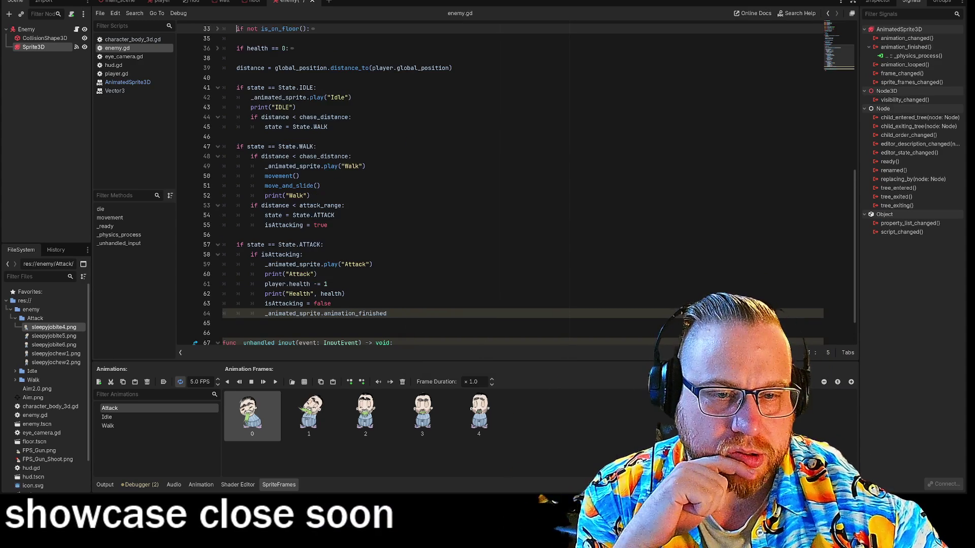
- Turn line 64 into an if _animated_sprite.animation_finished: check with an indented block
scroll(500, 183, "down", 2)
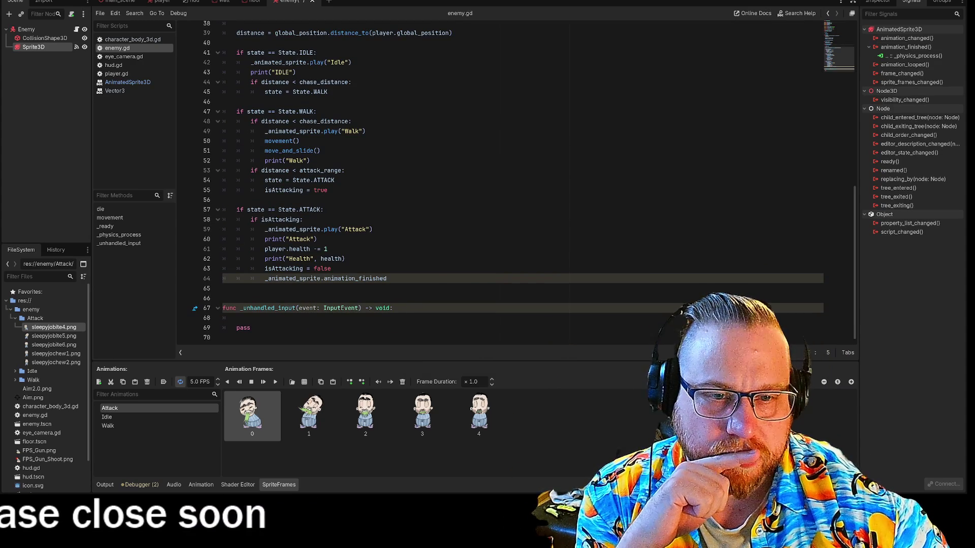
left_click(265, 278)
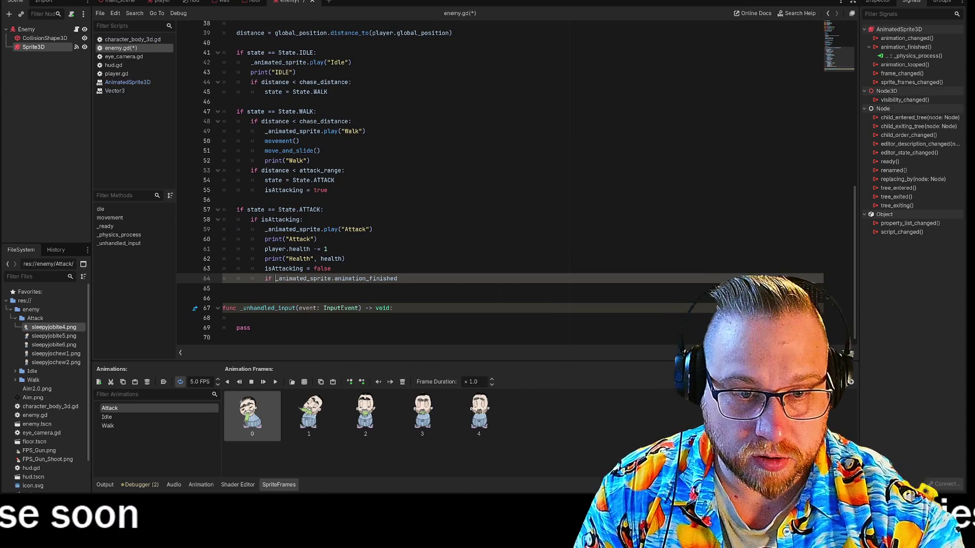
type("if")
left_click(397, 279)
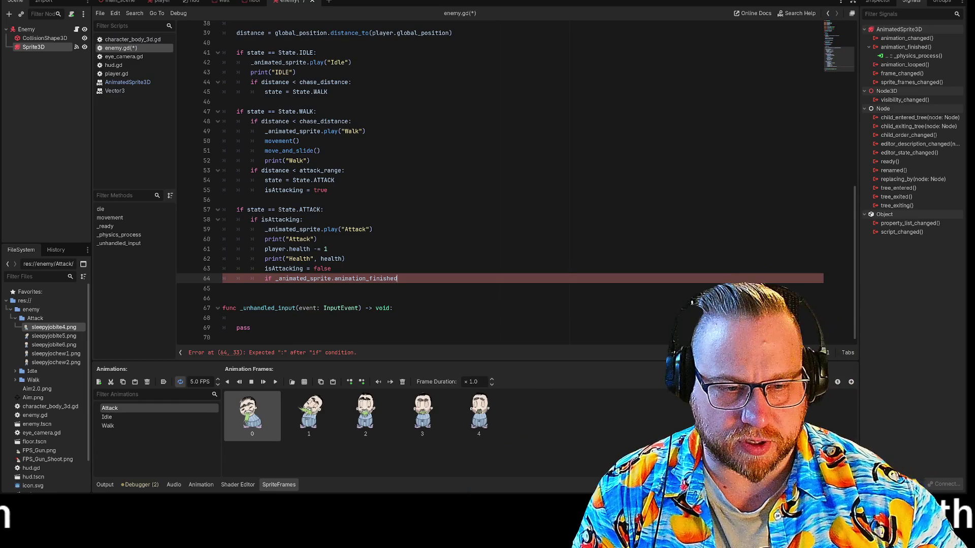
type(":")
key("Return")
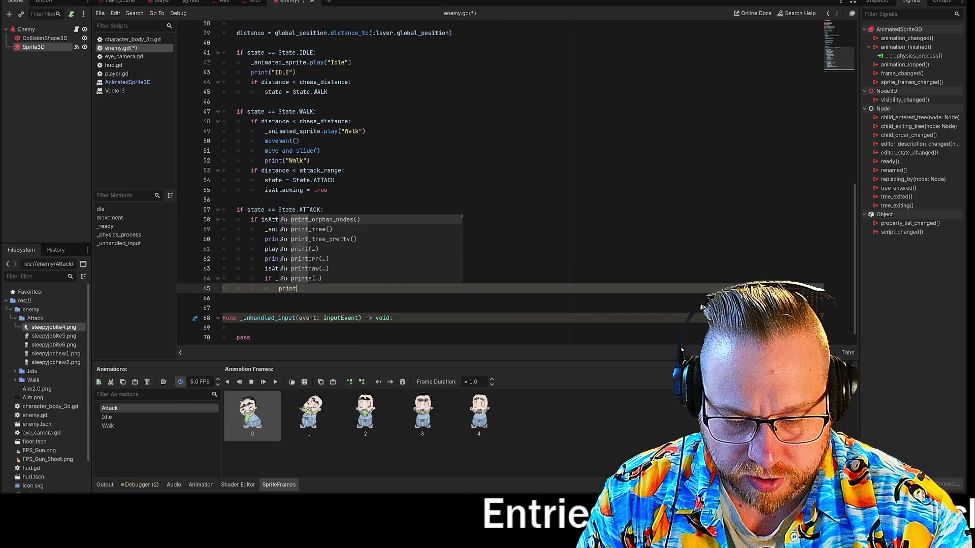
- Add print("Butts") inside the check, then save, run the game and move its window aside
type("(")
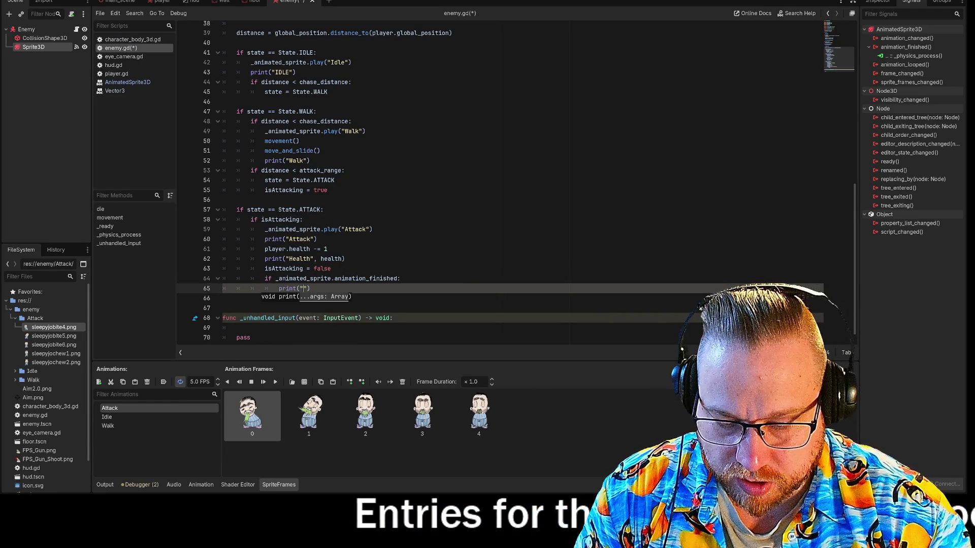
key("F5")
left_click_drag(483, 127, 161, 1)
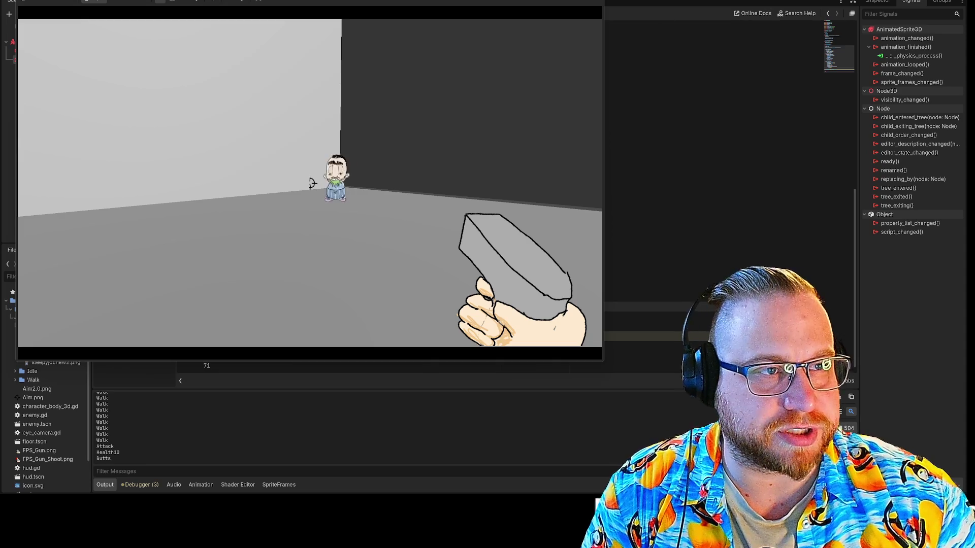
- Stop the game and delete the unused _unhandled_input function
key("Escape")
key("Down")
key("Down")
key("shift+Down")
key("shift+Down")
key("shift+Down")
key("BackSpace")
- Add state = State.IDLE on line 66 below the print("Butts") line
left_click(328, 306)
scroll(281, 306, "up", 3)
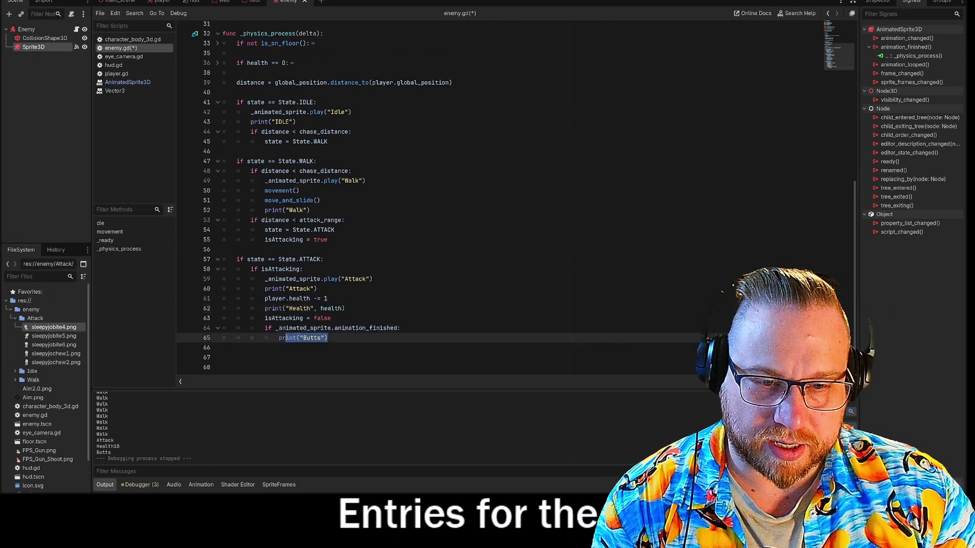
left_click(298, 338)
key("Return")
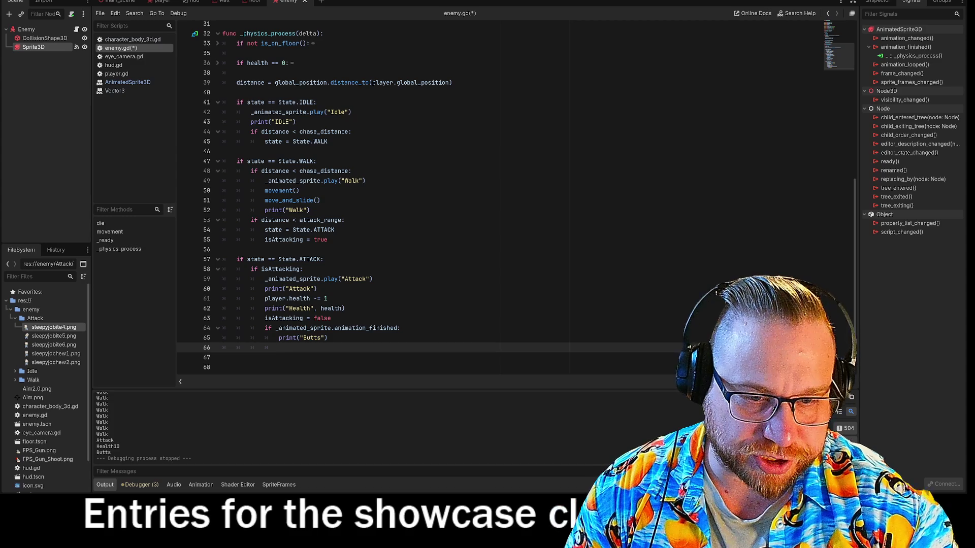
type("s")
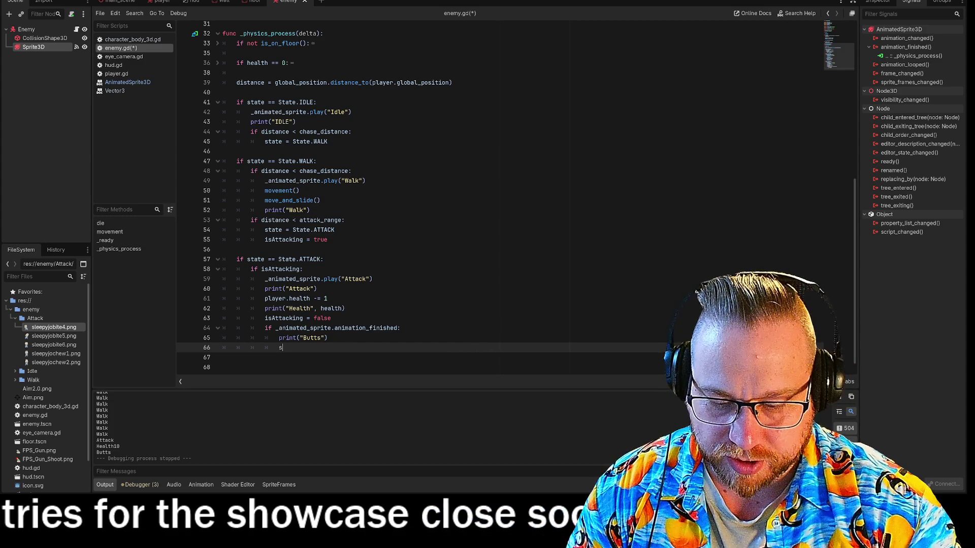
type("tate")
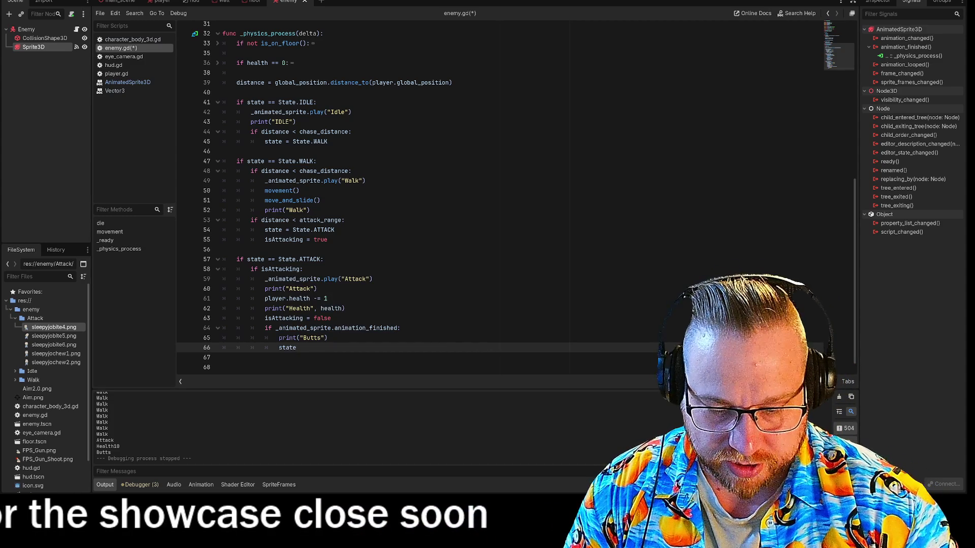
type(" = State.")
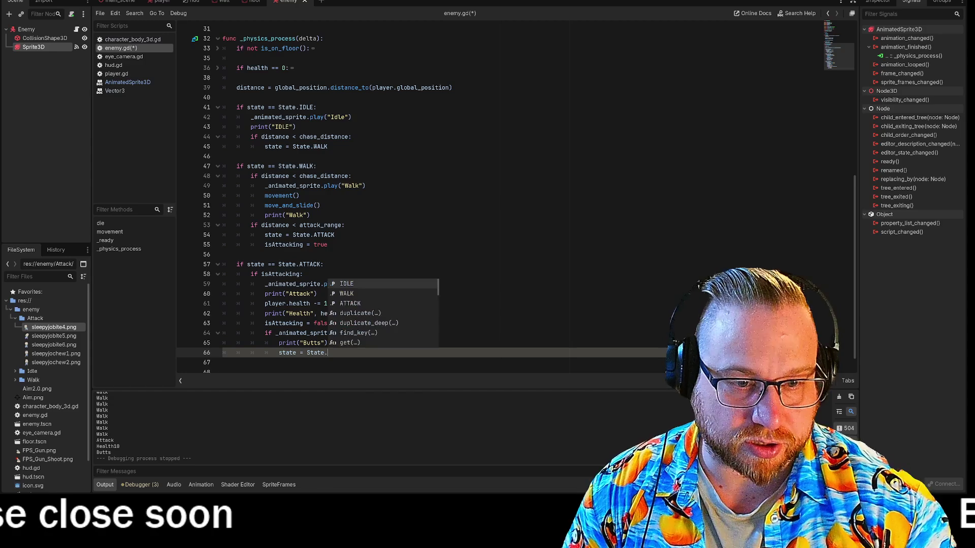
key("Return")
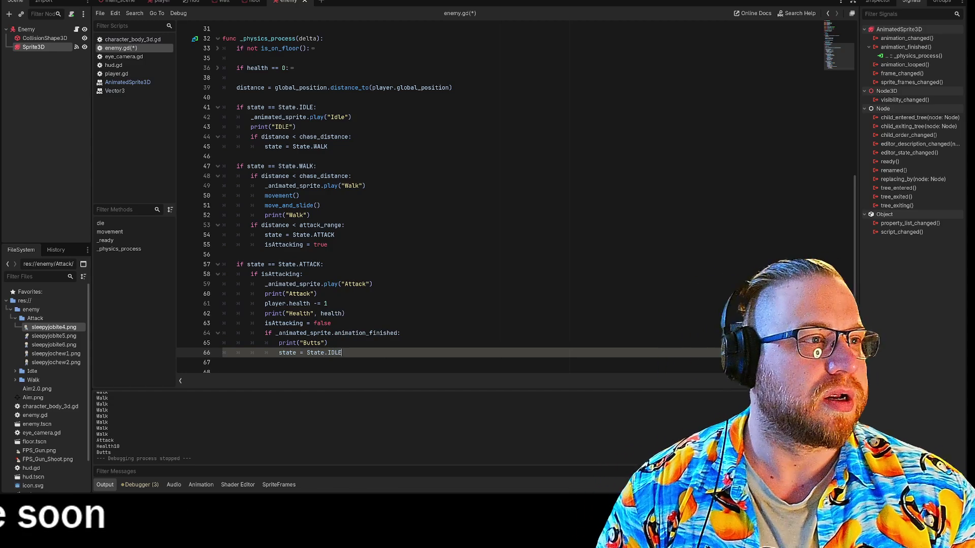
- Save and run the game, reposition and enlarge its window, then stop it after the IDLE log
key("F5")
left_click_drag(440, 135, 123, 16)
mouse_move(303, 175)
left_mouse_down()
mouse_move(583, 407)
mouse_move(701, 417)
left_mouse_up()
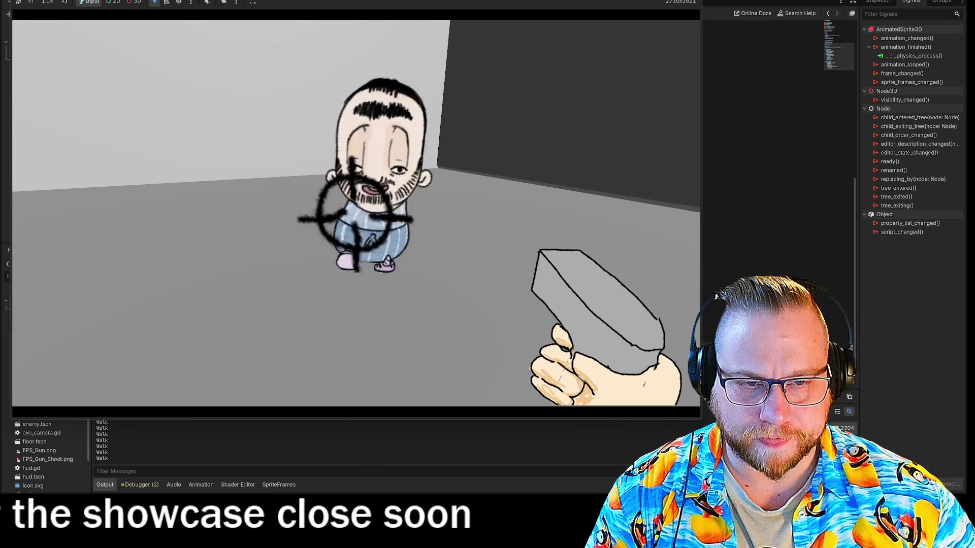
key("F8")
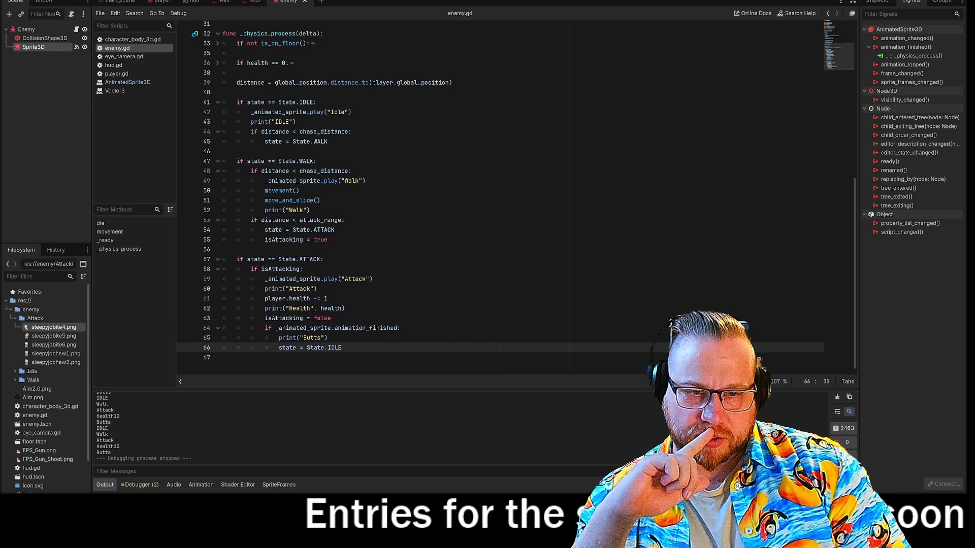
- Turn line 64's animation_finished check into a function call with parentheses
left_click(400, 328)
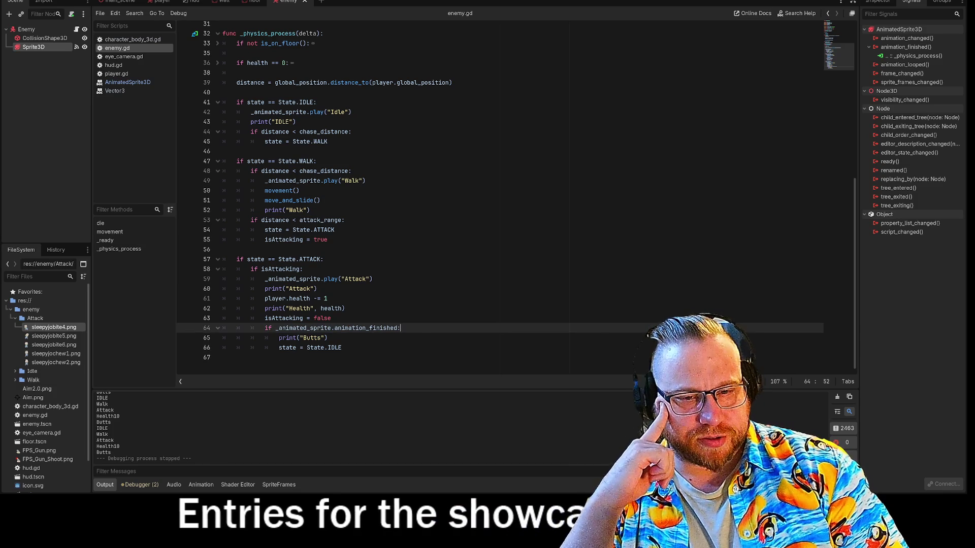
key("Left")
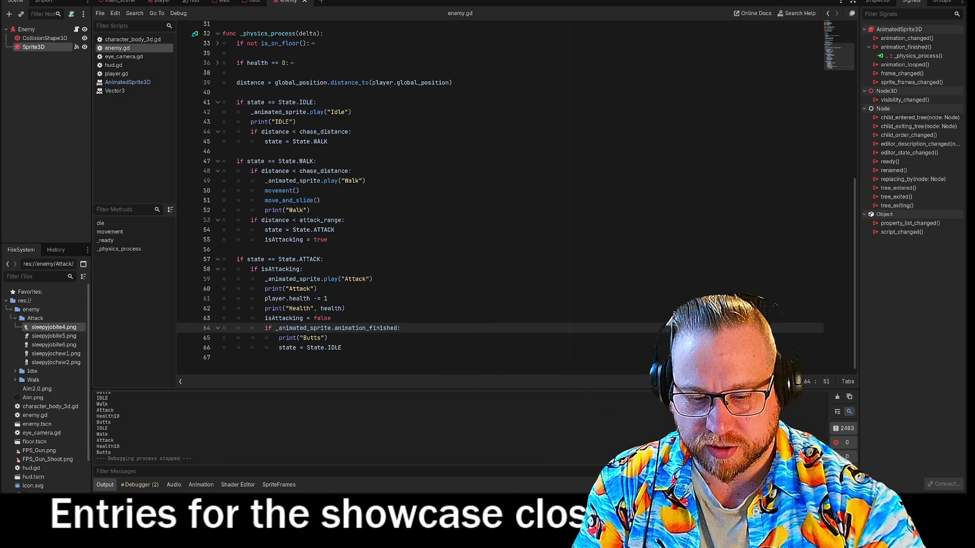
type("()")
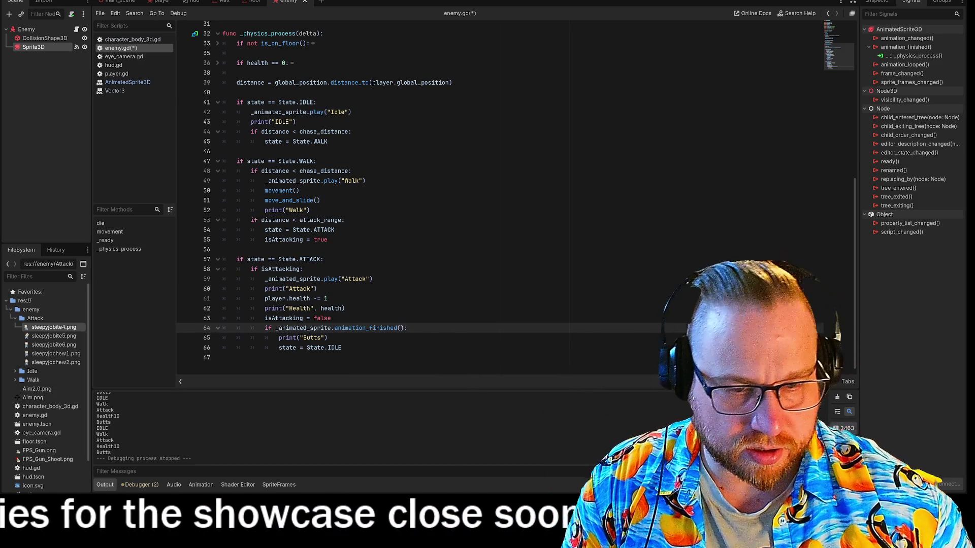
mouse_move(383, 330)
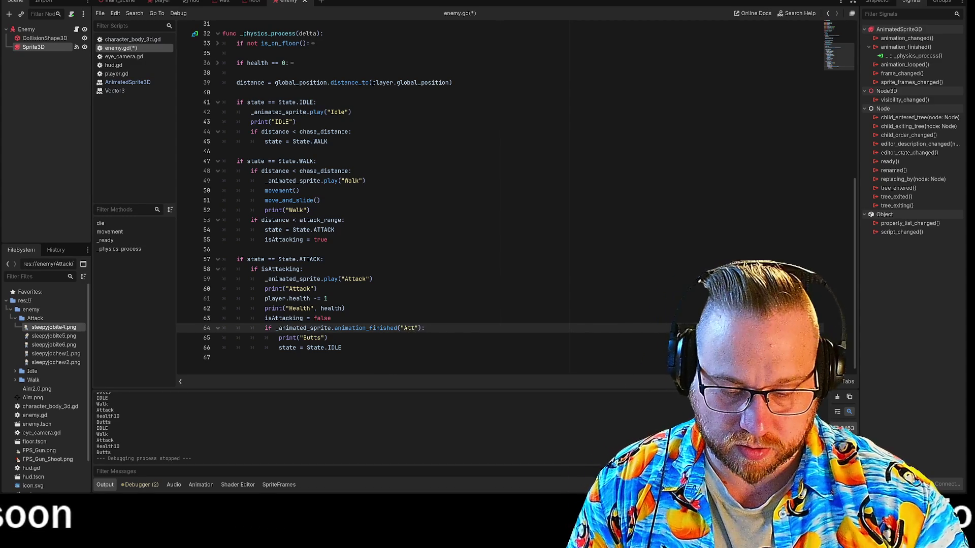
type("ack")
- Confirm the Attack animation name on line 59 and run the game, which halts with an error
left_click_drag(303, 269, 374, 279)
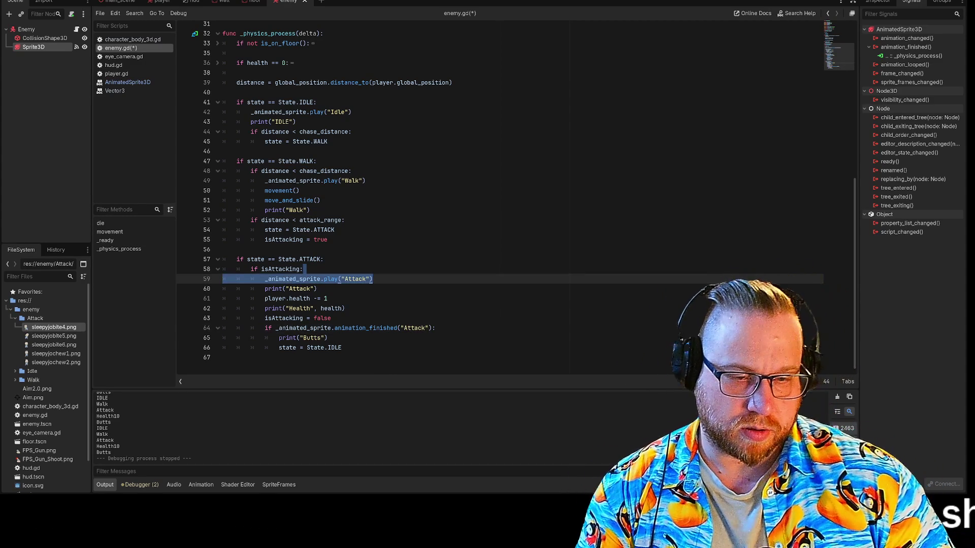
left_click(328, 337)
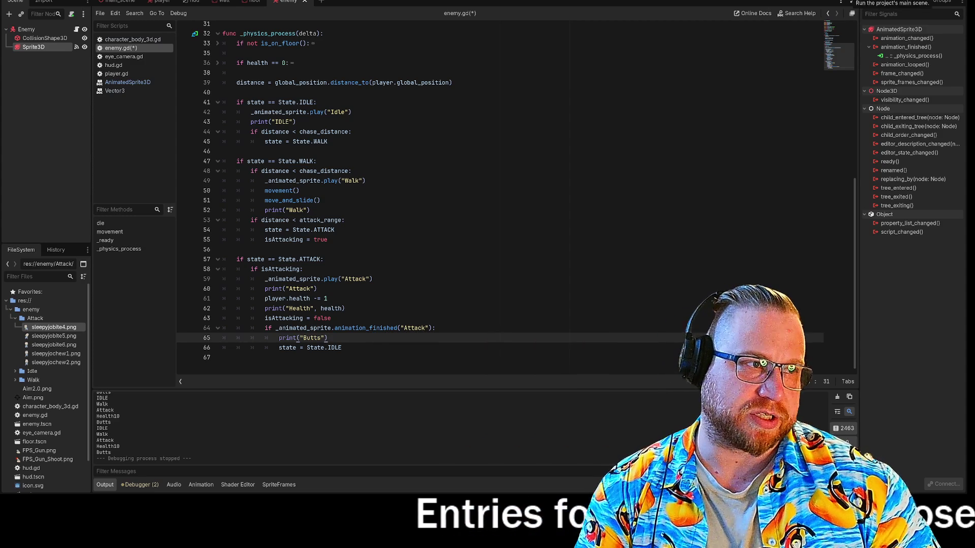
key("F5")
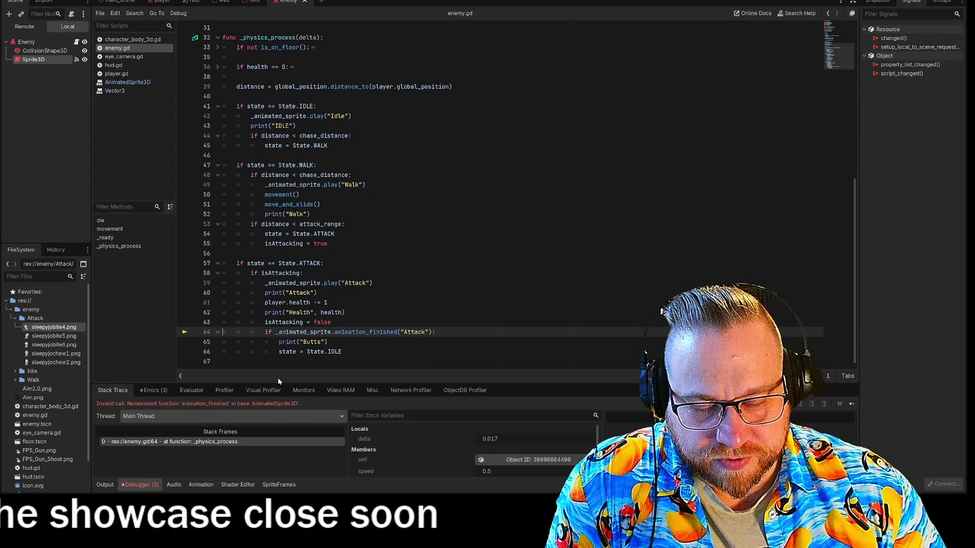
- Rerun the game after the error, then strip the parentheses so line 64 uses plain animation_finished
left_click_drag(230, 403, 301, 404)
left_click(301, 404)
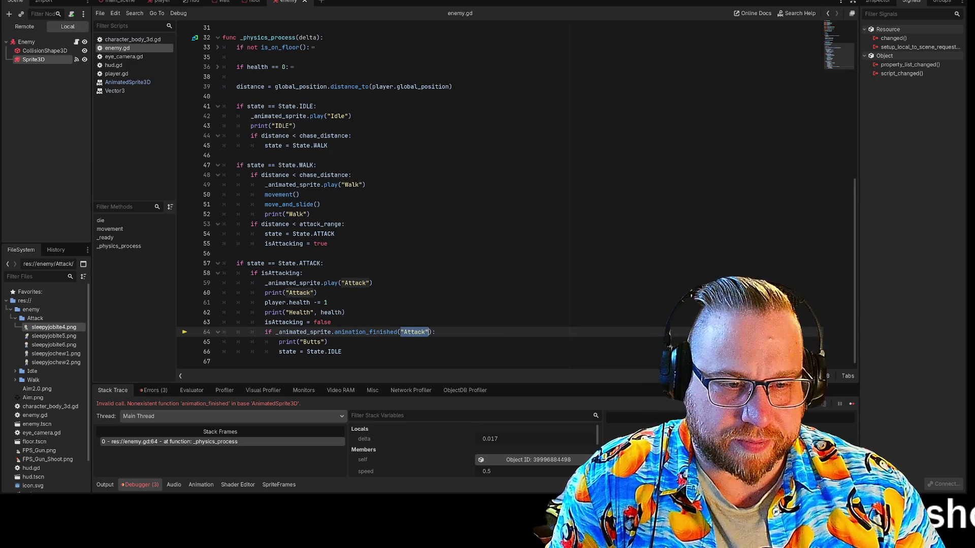
left_click(328, 303)
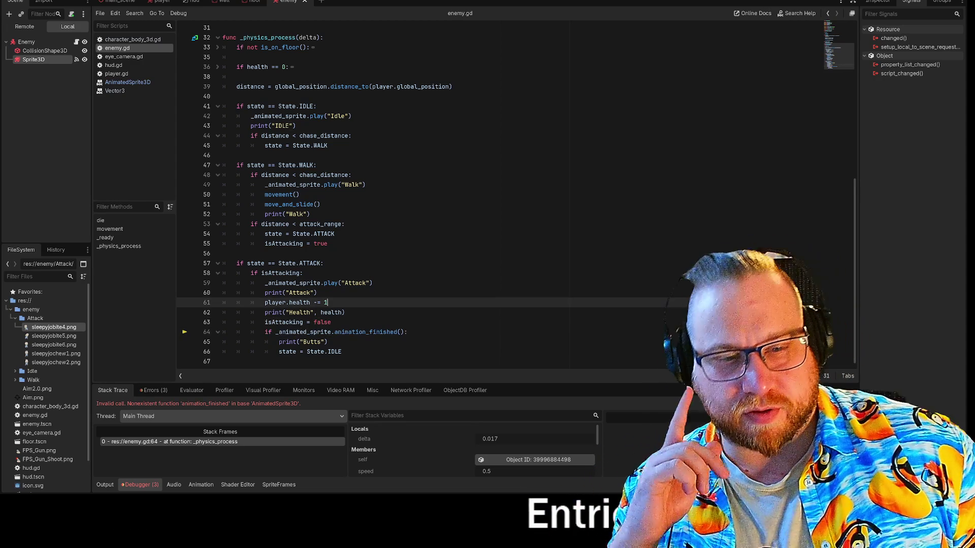
key("F5")
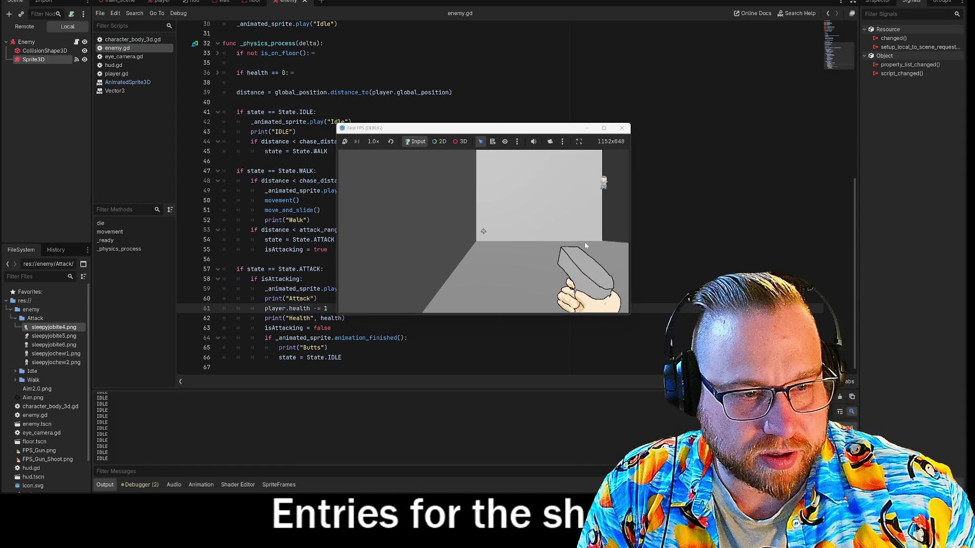
left_click(541, 248)
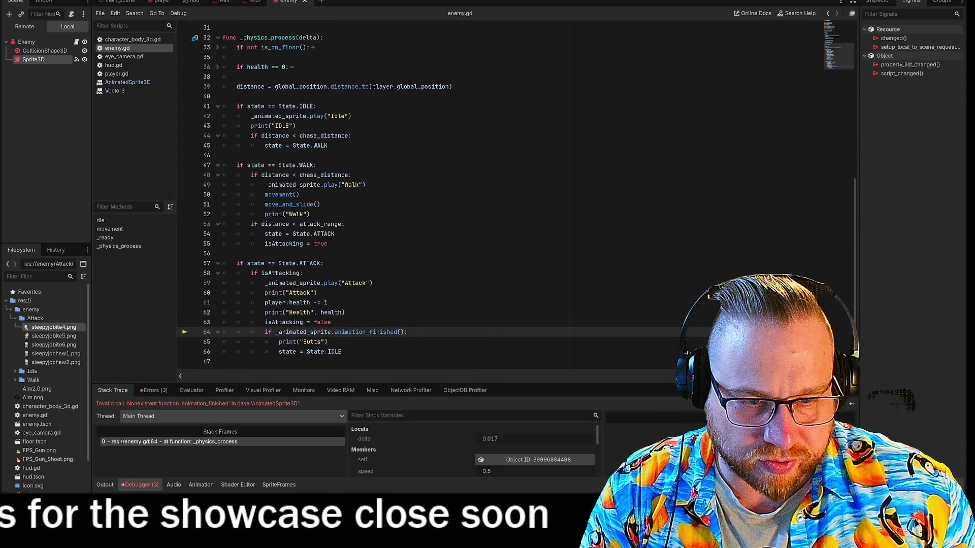
left_click(400, 332)
key("BackSpace")
key("BackSpace")
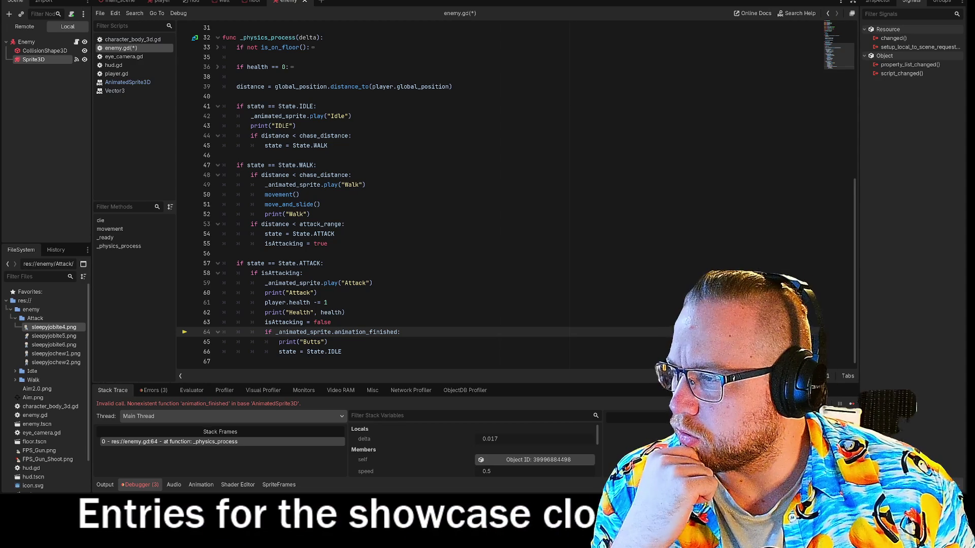
- Add a child node to Enemy, searching for 'anim' in the Create New Node dialog
right_click(23, 42)
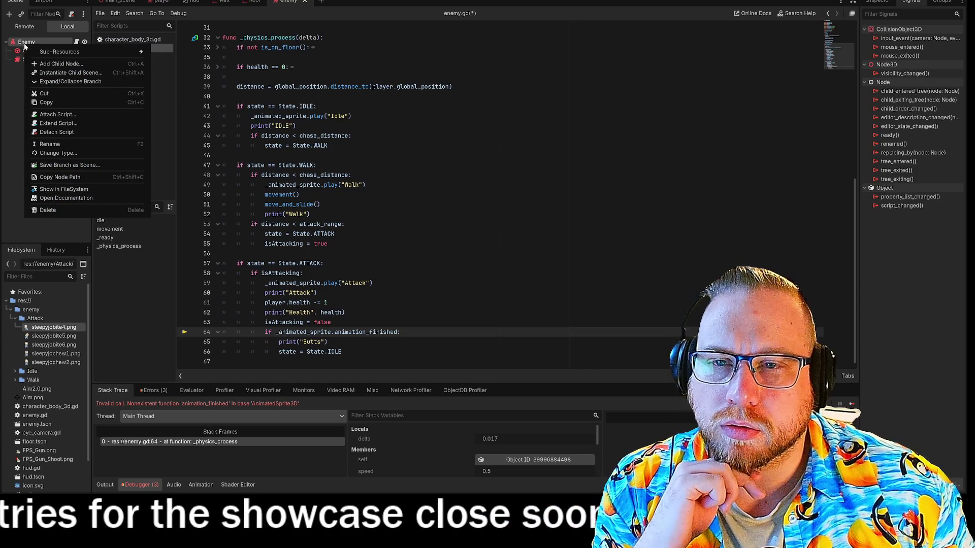
left_click(56, 59)
type("anim")
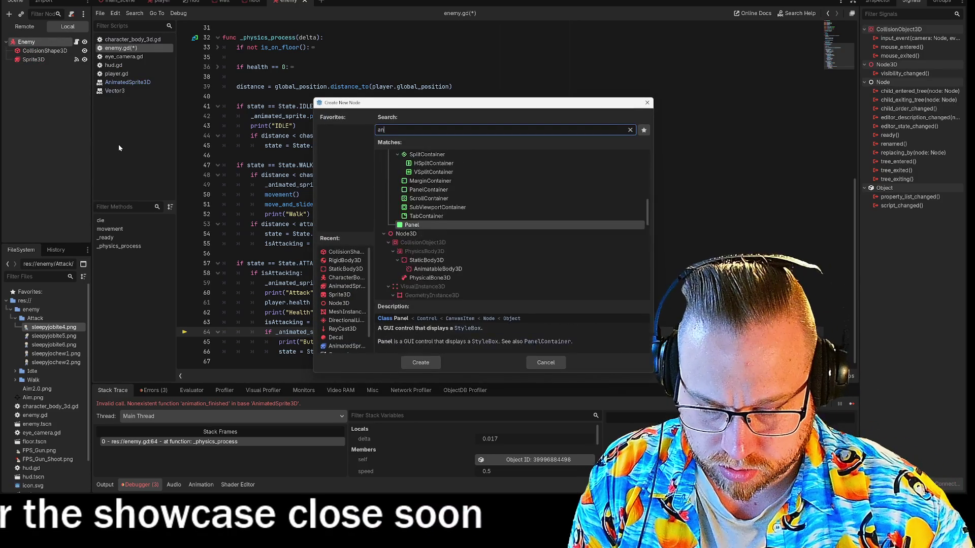